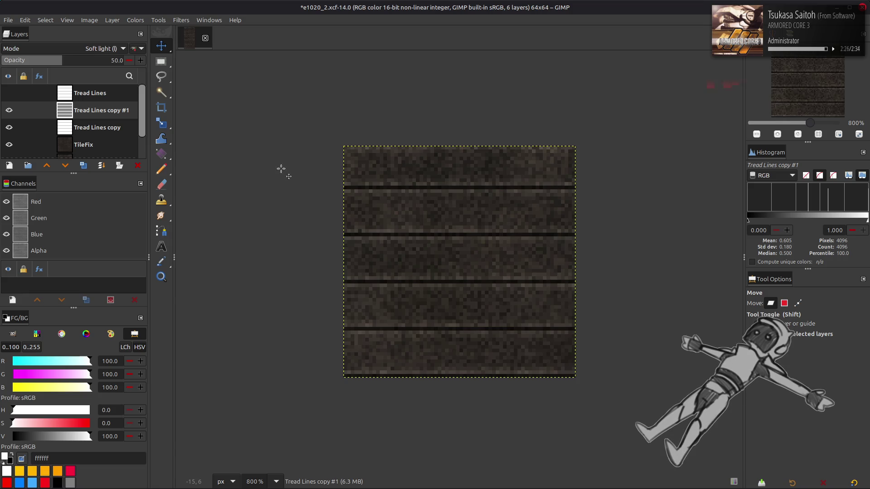
Toggle the Tread Lines copy #1 layer off and on to compare the stripes
left_click(9, 111)
left_click(9, 110)
left_click(9, 110)
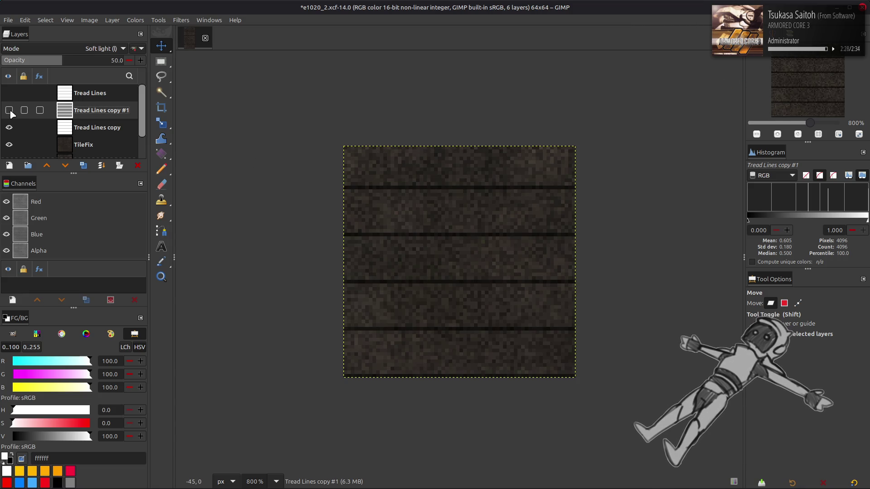
left_click(9, 111)
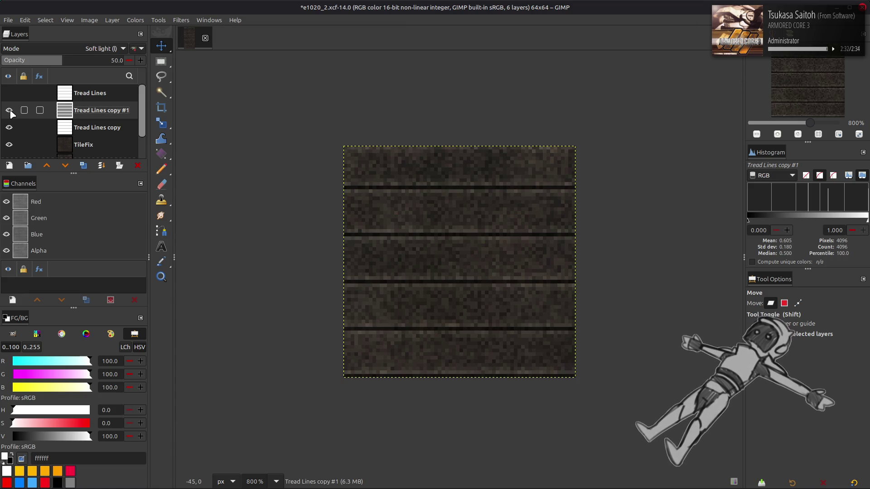
left_click(9, 110)
left_click(9, 110)
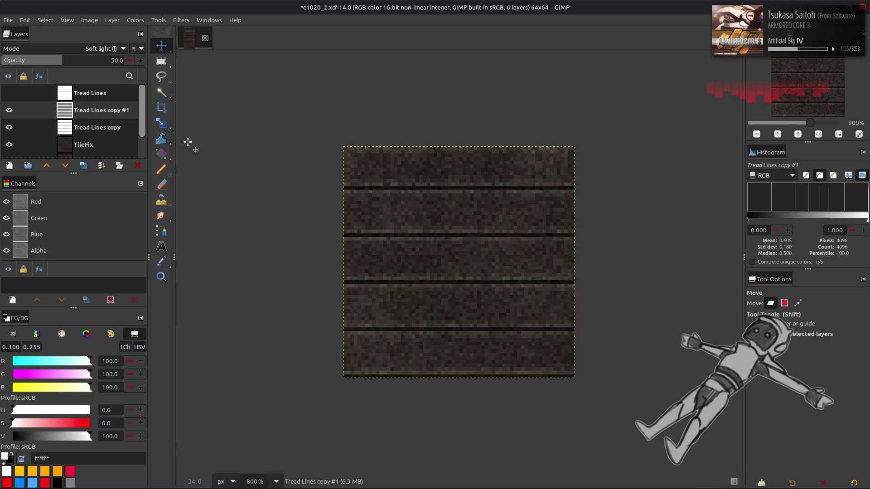
Try moving TileFix up to second place, undo the reorder, and save the image
left_click_drag(82, 144, 91, 107)
key("ctrl+z")
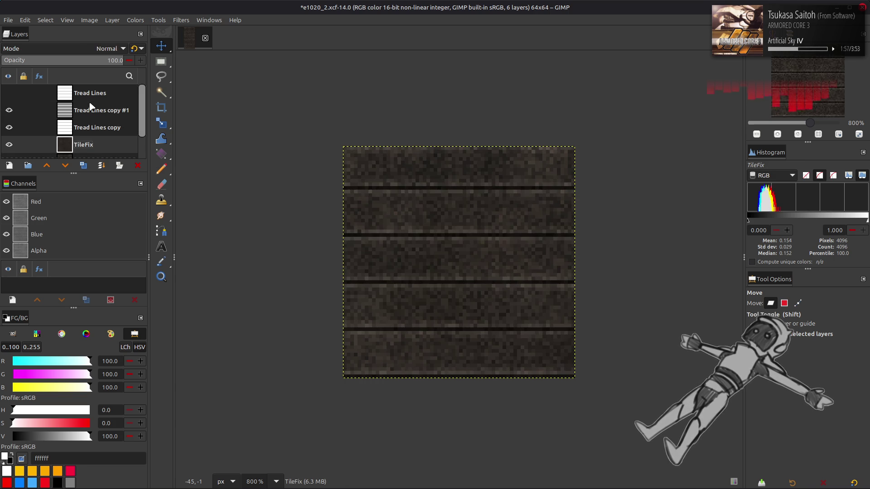
key("ctrl+y")
key("ctrl+z")
key("ctrl+s")
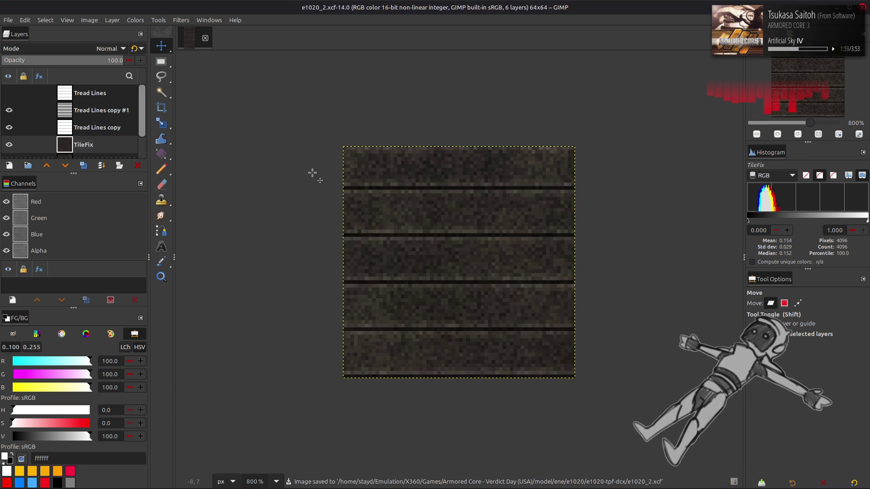
Duplicate the TileFix layer and raise the copy up the stack
scroll(86, 119, "down", 2)
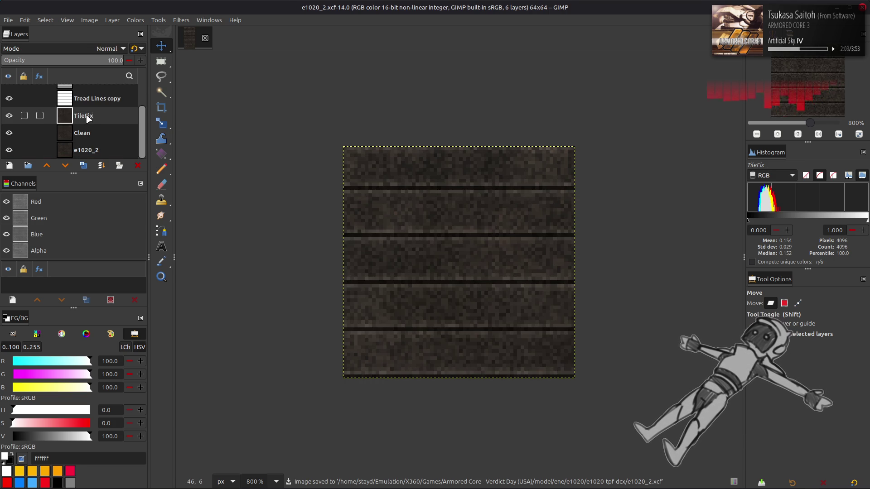
scroll(86, 115, "up", 2)
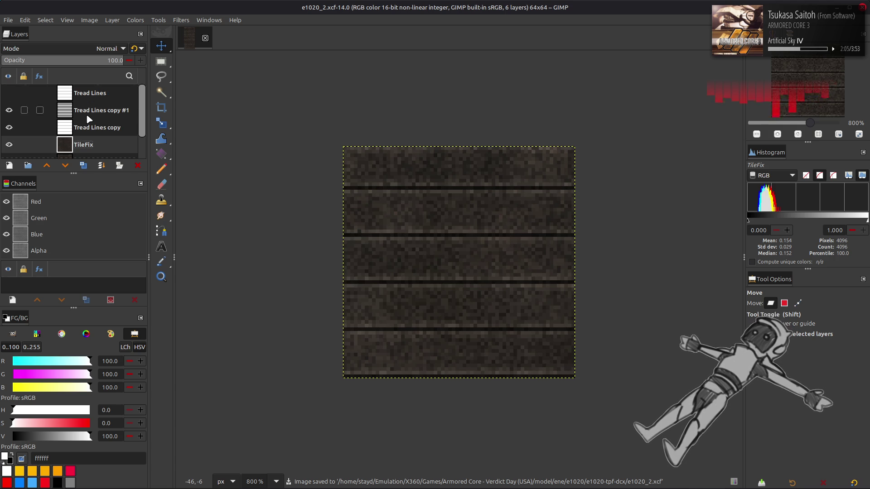
left_click(84, 166)
left_click(47, 165)
left_click(46, 166)
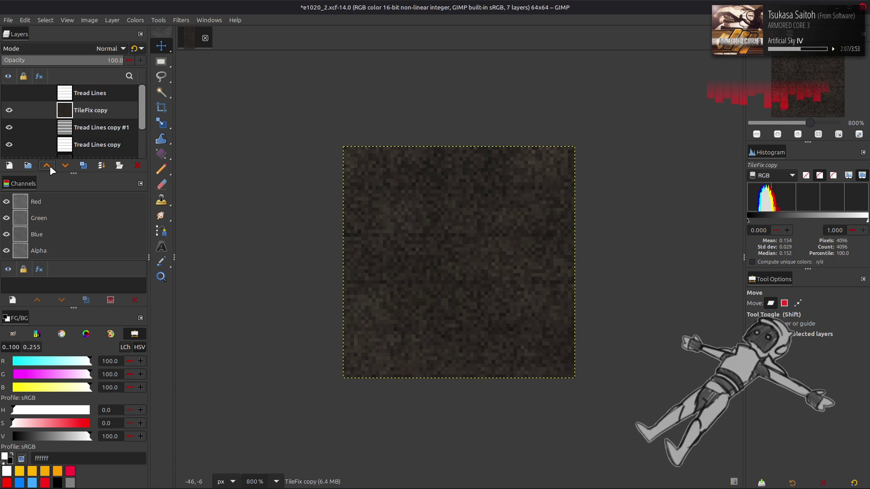
Open Colors > Components > Extract Component on TileFix copy and choose a CMYK component
left_click(135, 19)
mouse_move(190, 186)
left_click(225, 197)
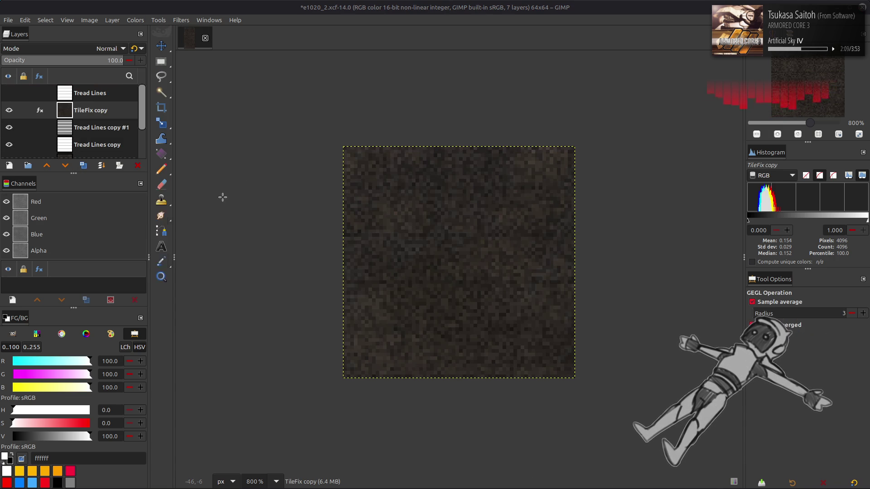
left_click(140, 243)
left_click(105, 348)
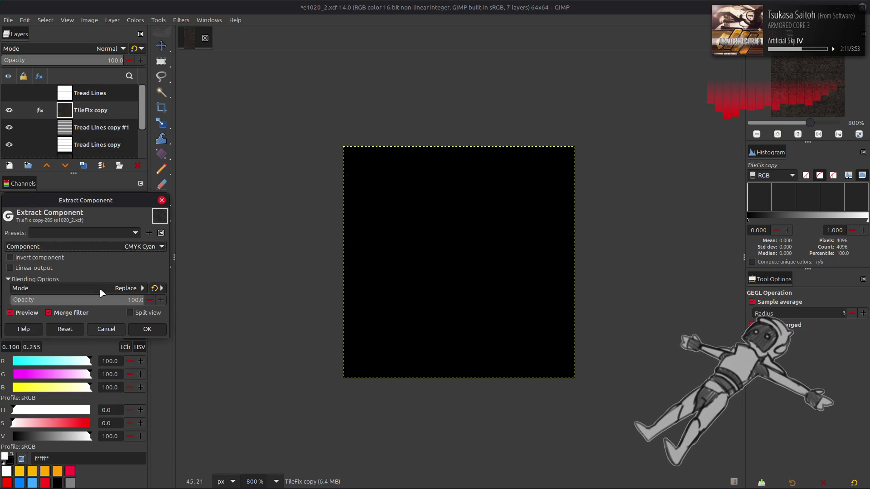
Compare the filter preview on and off, then apply the CMYK Magenta extraction
scroll(111, 248, "down", 2)
scroll(111, 248, "up", 1)
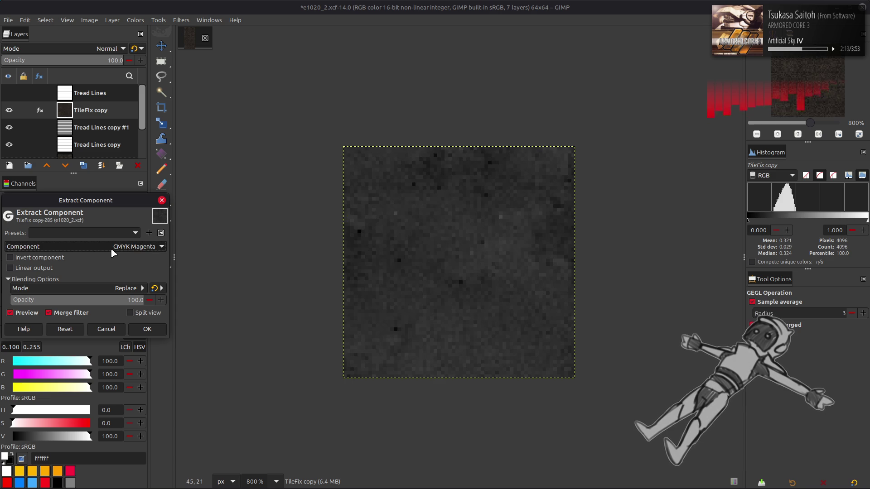
left_click(29, 315)
left_click(30, 315)
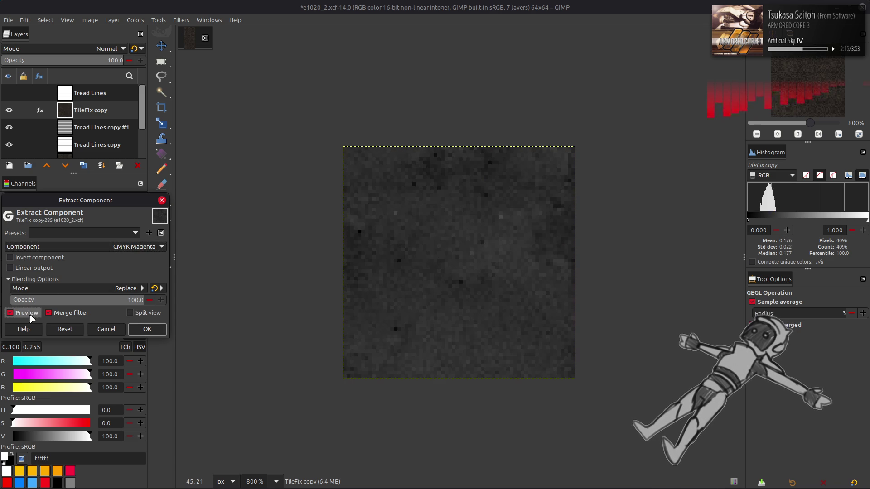
scroll(102, 247, "down", 1)
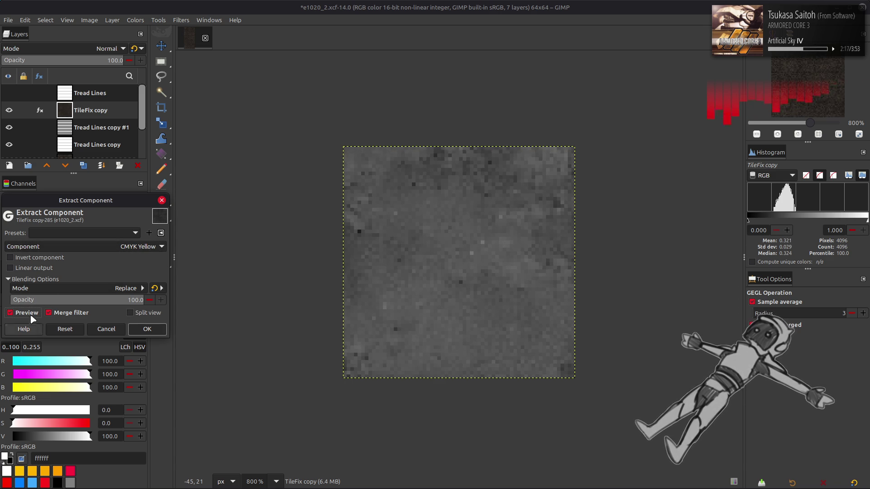
left_click(30, 316)
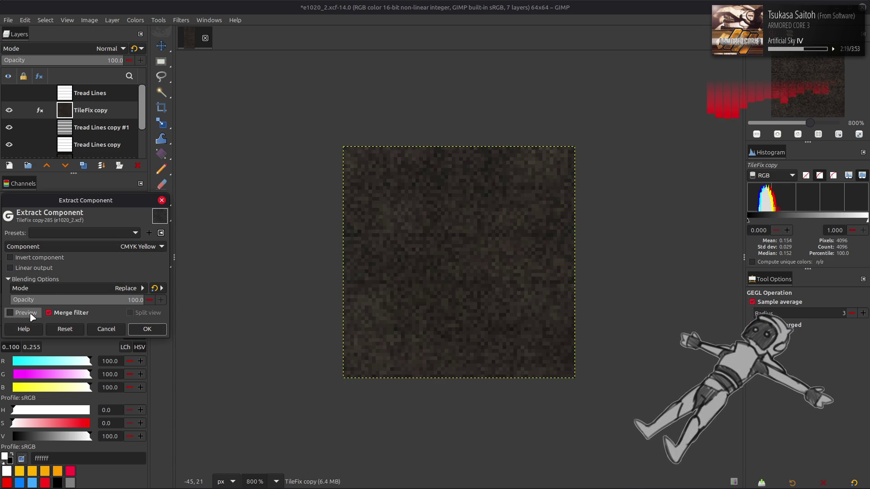
left_click(32, 315)
left_click(32, 316)
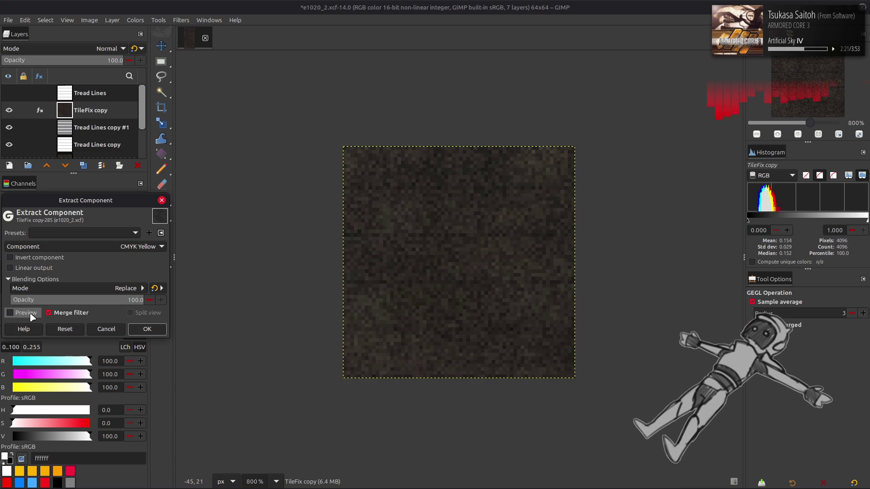
left_click(32, 316)
scroll(119, 248, "up", 1)
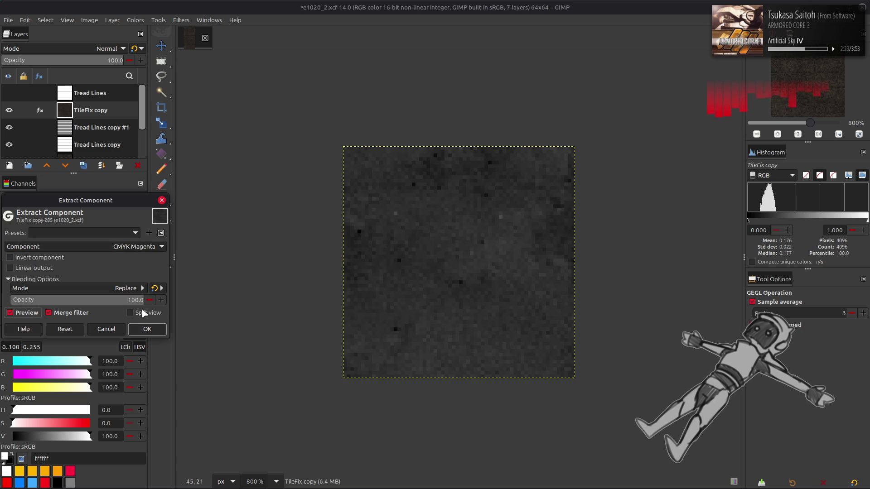
left_click(147, 329)
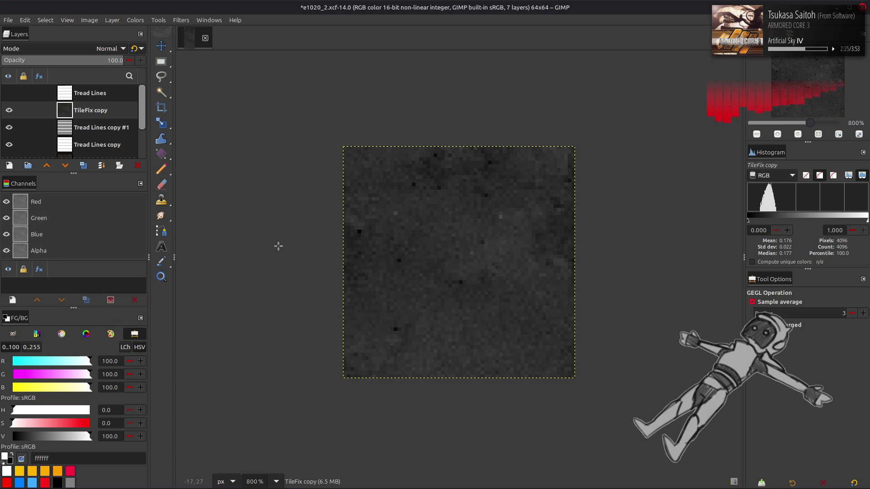
Compare TileFix copy on and off, then invert its colours
key("m")
left_click(9, 111)
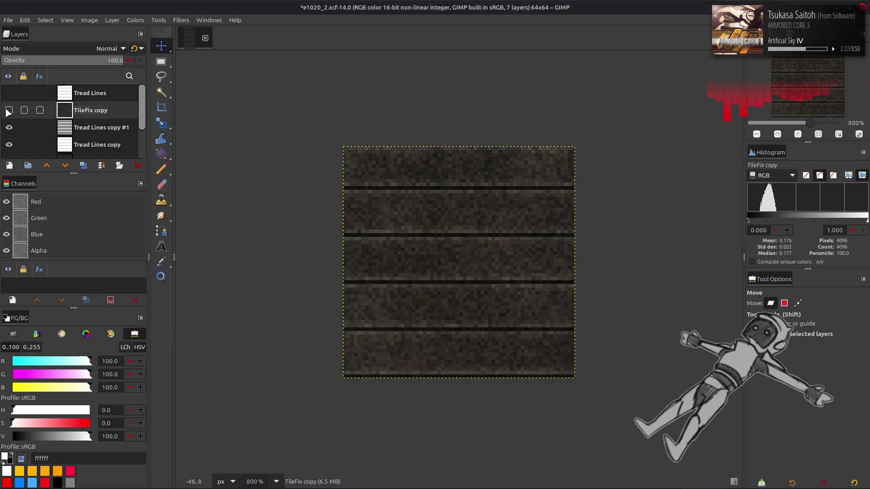
left_click(9, 110)
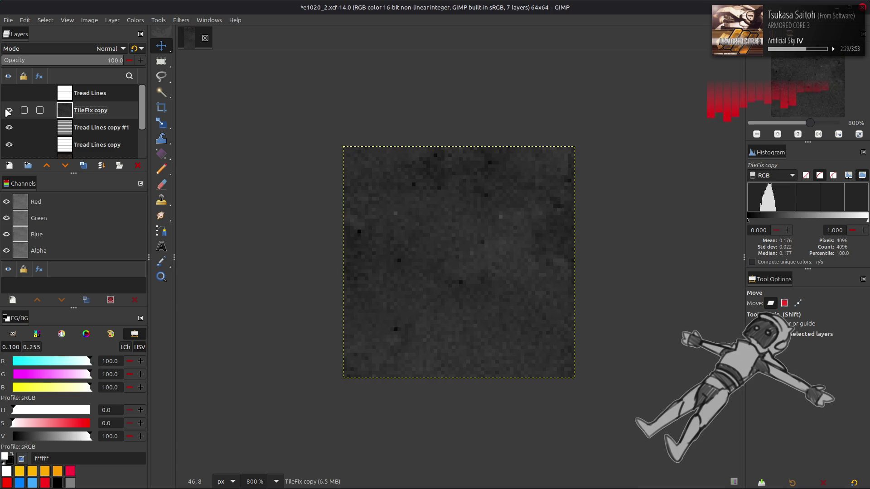
left_click(135, 20)
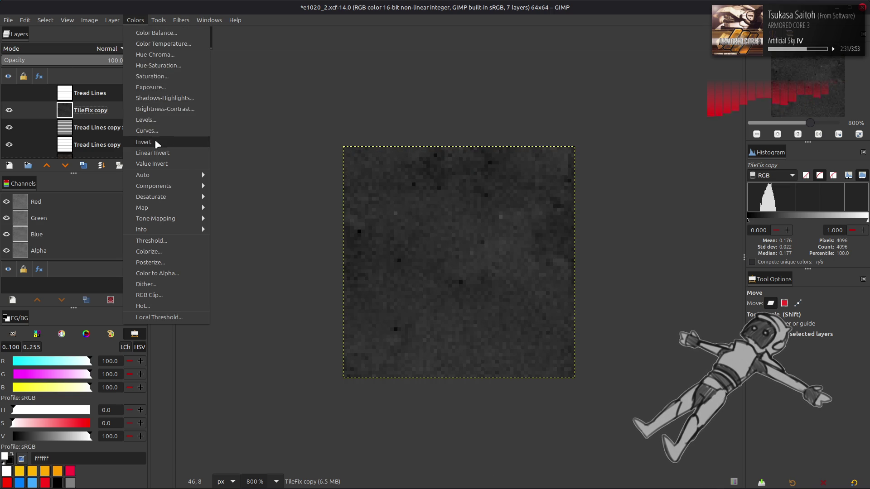
left_click(146, 141)
Duplicate the TileFix layer again and raise the new copy twice up the stack
scroll(90, 135, "down", 2)
left_click(88, 131)
left_click(84, 165)
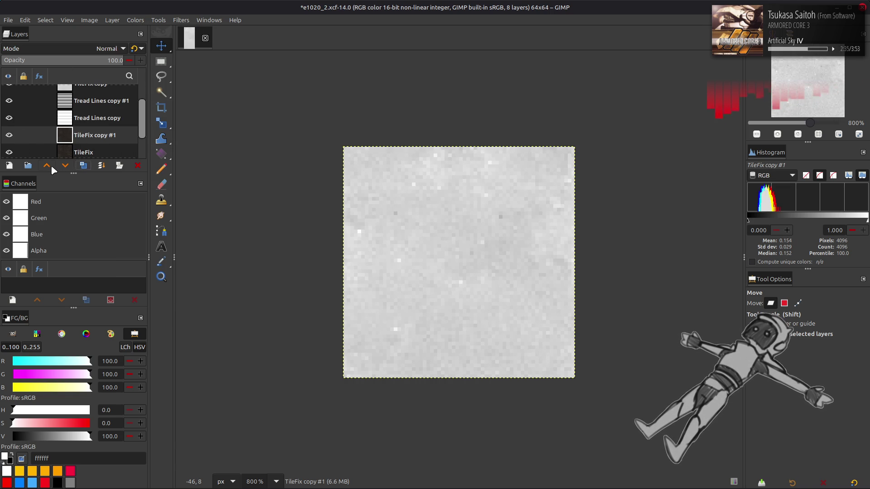
left_click(47, 165)
left_click(47, 165)
left_click(47, 165)
Extract the Y'CbCr Y' luma component on the new copy and set it to Multiply blending
left_click(135, 20)
mouse_move(190, 185)
left_click(219, 193)
left_click(129, 246)
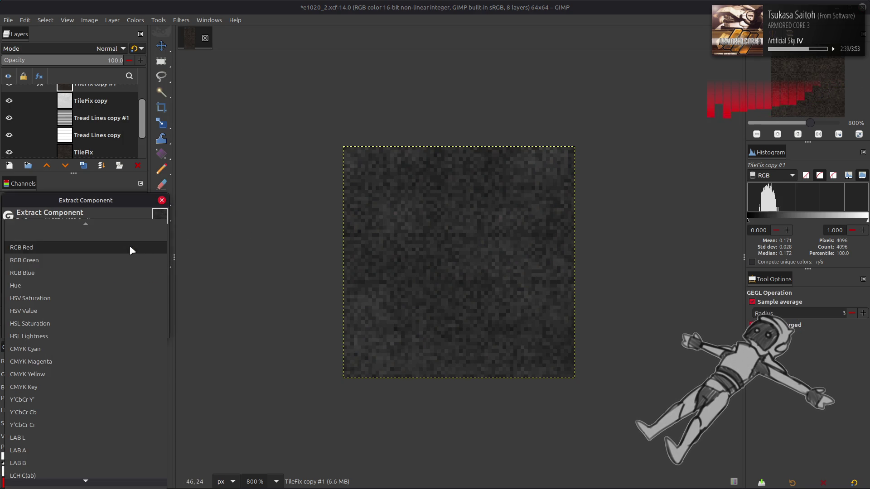
left_click(77, 380)
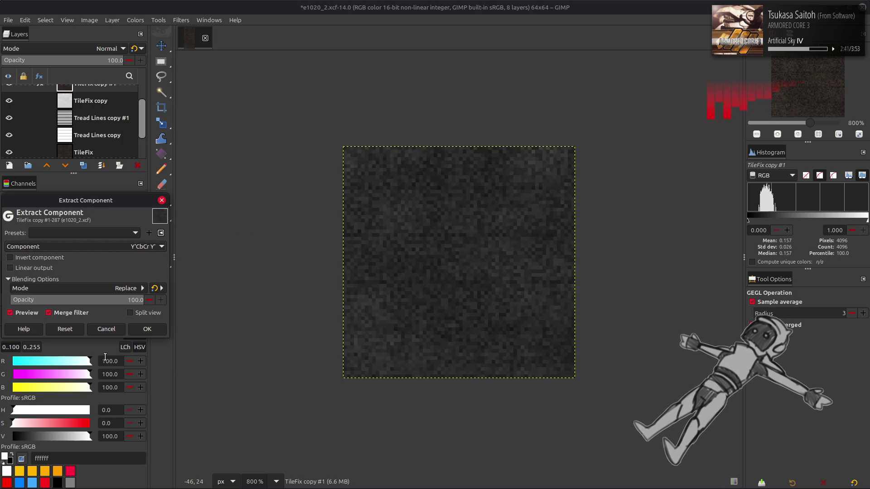
left_click(156, 331)
left_click(87, 47)
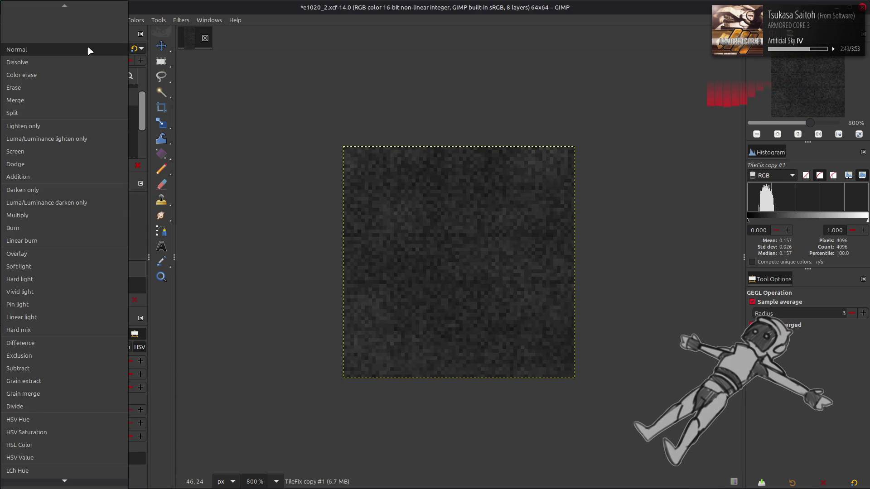
left_click(58, 208)
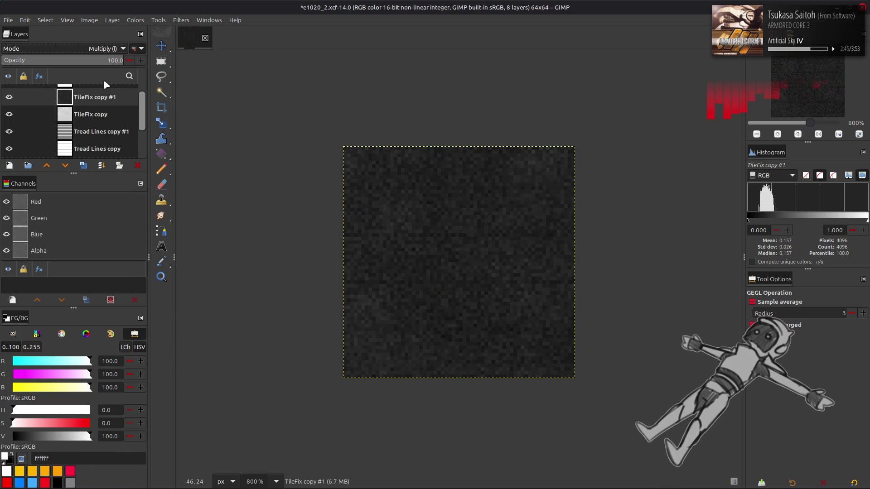
Compare TileFix copy #1 on and off, then merge it down into TileFix copy
scroll(28, 113, "up", 1)
left_click(9, 110)
left_click(9, 110)
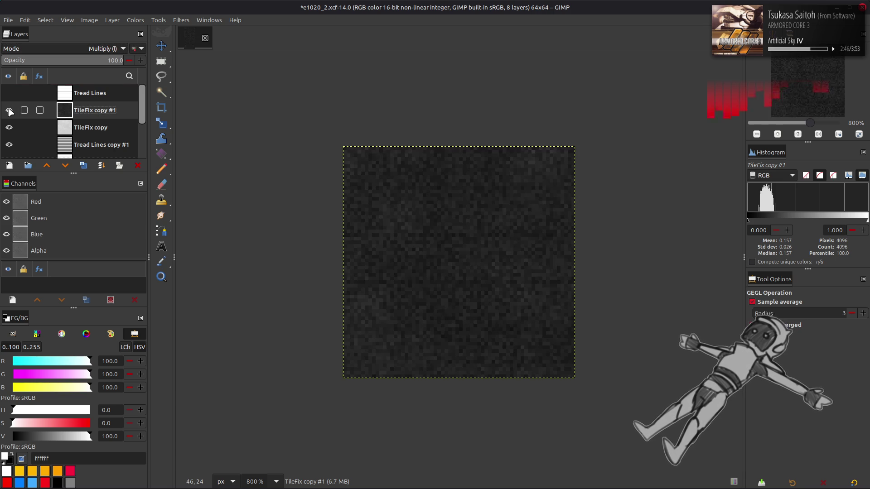
right_click(99, 111)
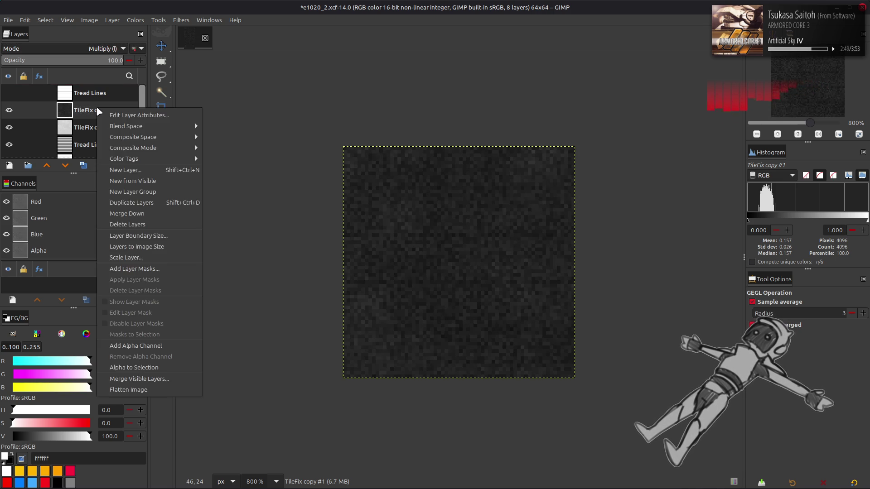
left_click(122, 213)
Duplicate TileFix copy twice and invert TileFix copy #2, checking it on and off
left_click(83, 166)
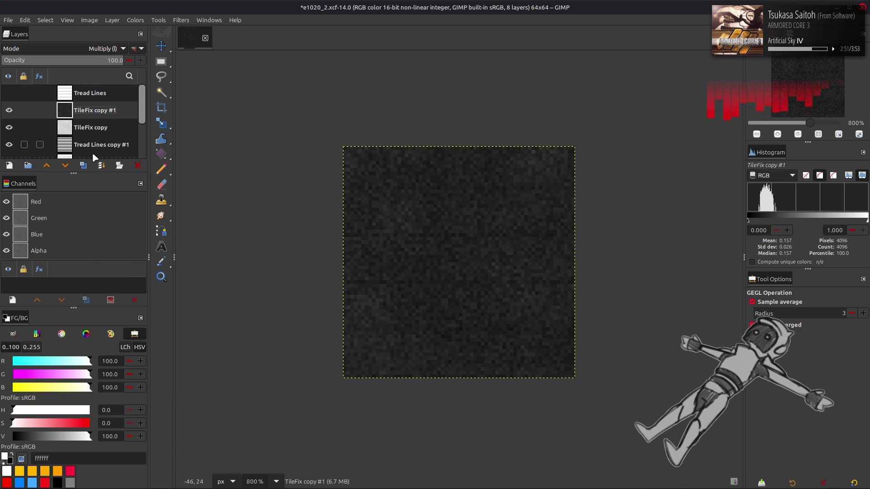
left_click(83, 165)
left_click(136, 20)
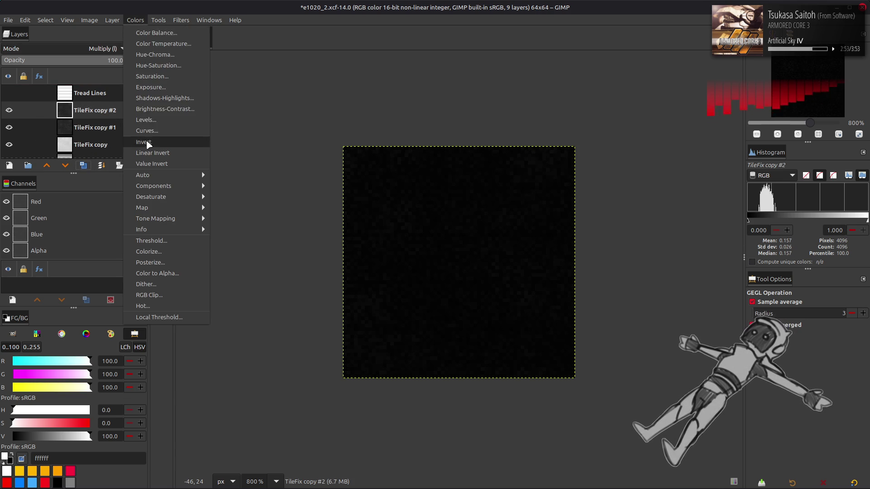
left_click(144, 140)
mouse_move(8, 111)
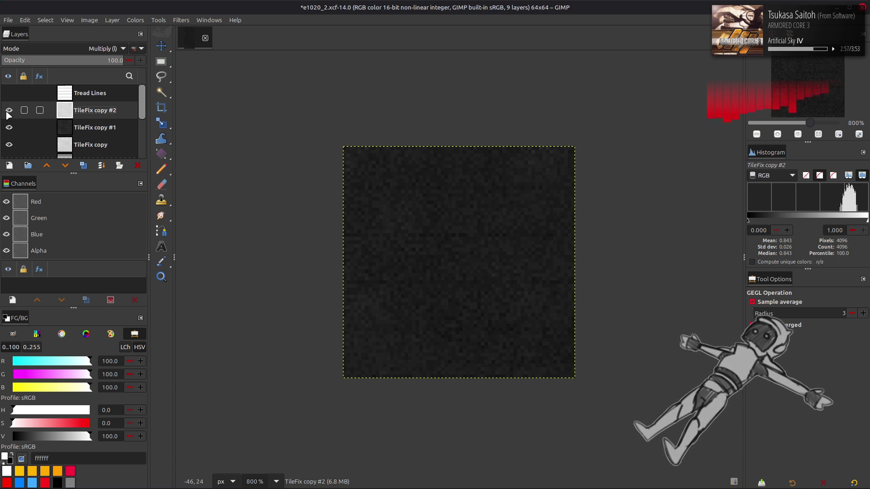
left_click(8, 111)
left_click(8, 111)
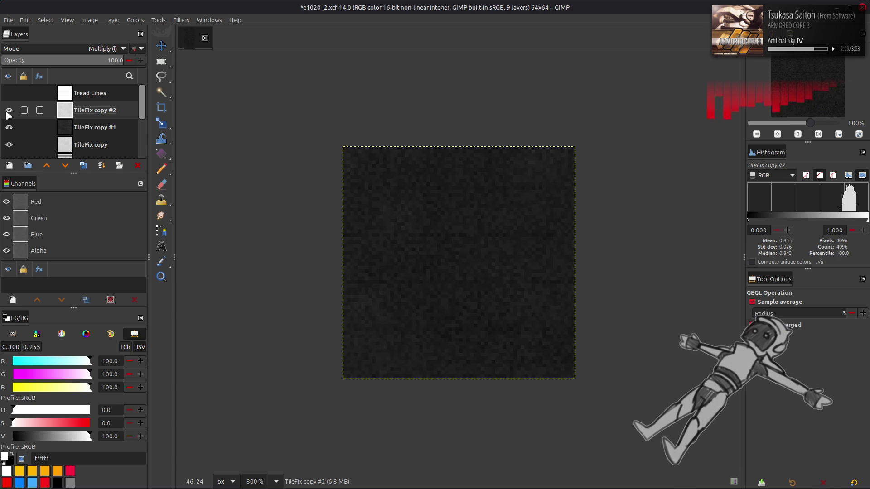
Merge TileFix copy #1 and copy #2 down into TileFix copy with Ctrl+M
left_click(83, 129)
key("ctrl+m")
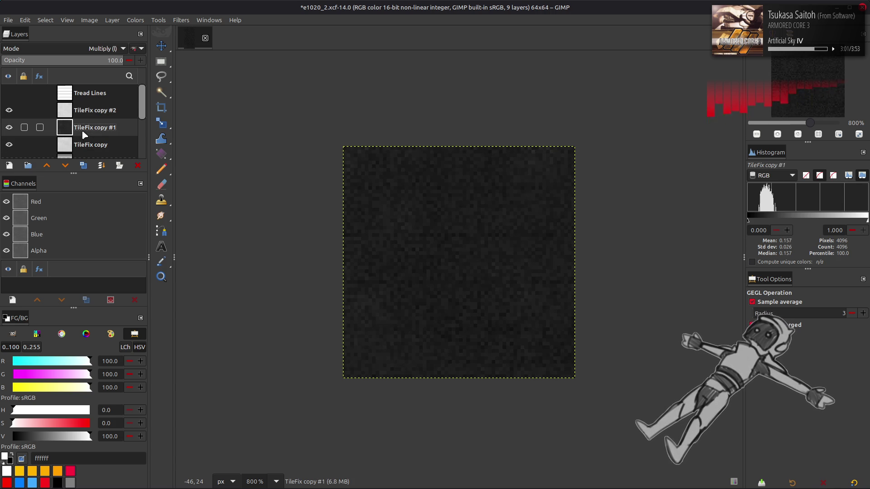
left_click(86, 115)
key("ctrl+m")
Apply Stretch Contrast with Non-linear components ticked to the merged TileFix copy
left_click(135, 20)
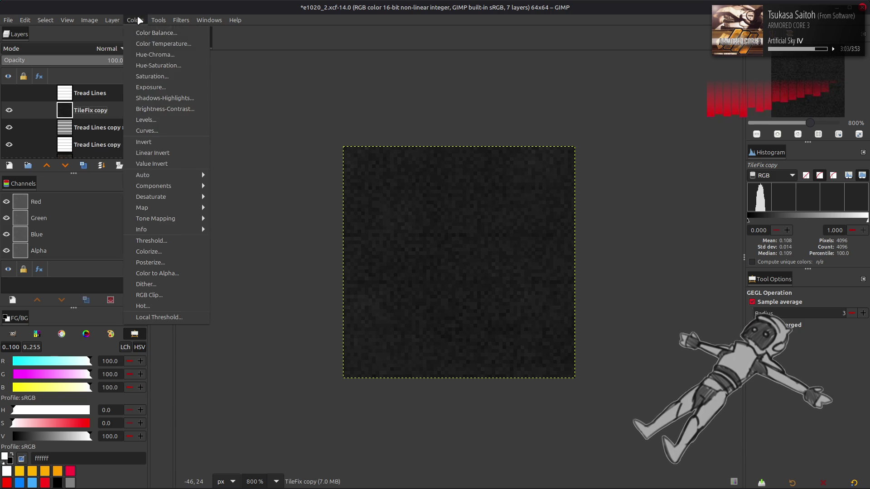
mouse_move(183, 173)
left_click(233, 195)
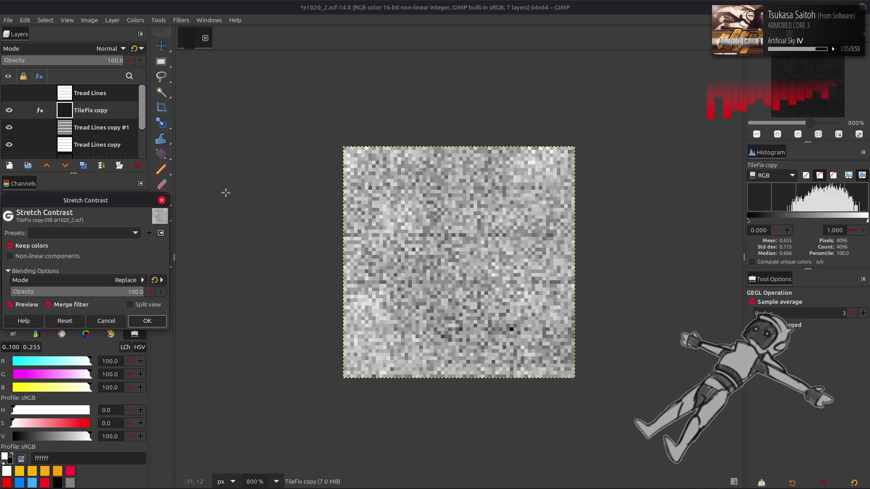
left_click(82, 257)
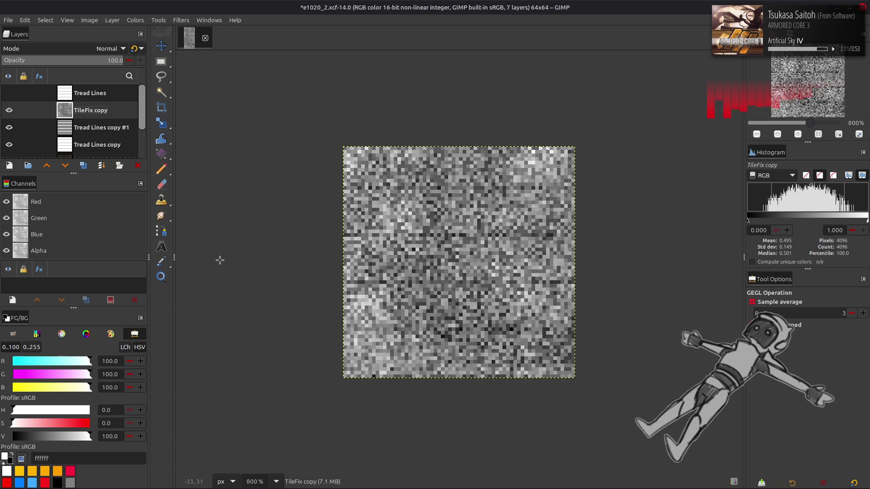
key("m")
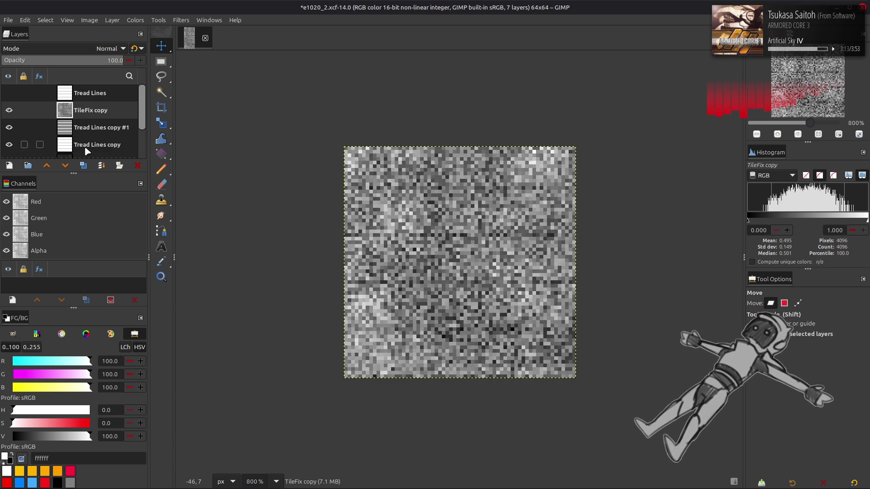
left_click(86, 148)
Duplicate Tread Lines copy and copy #1 above TileFix copy, setting copy #3 to 100% non-legacy Soft light
left_click(83, 166)
left_click_drag(89, 146, 93, 108)
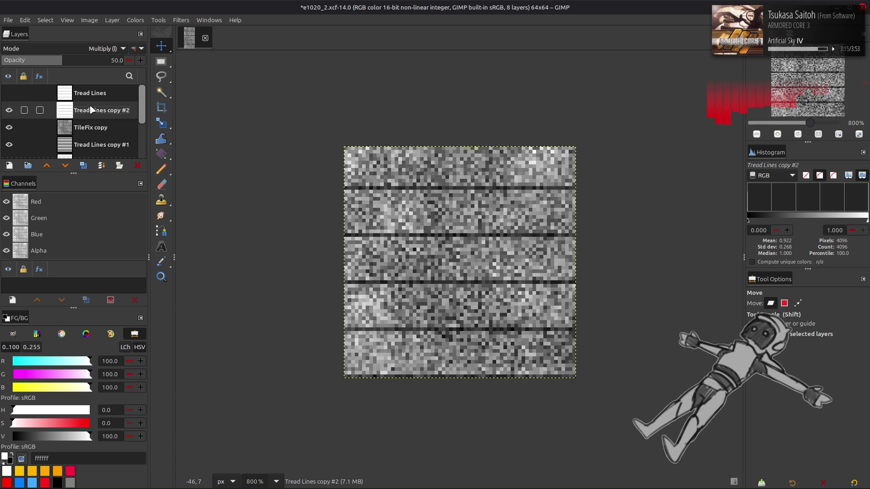
left_click(89, 148)
left_click(83, 165)
left_click_drag(90, 145, 96, 106)
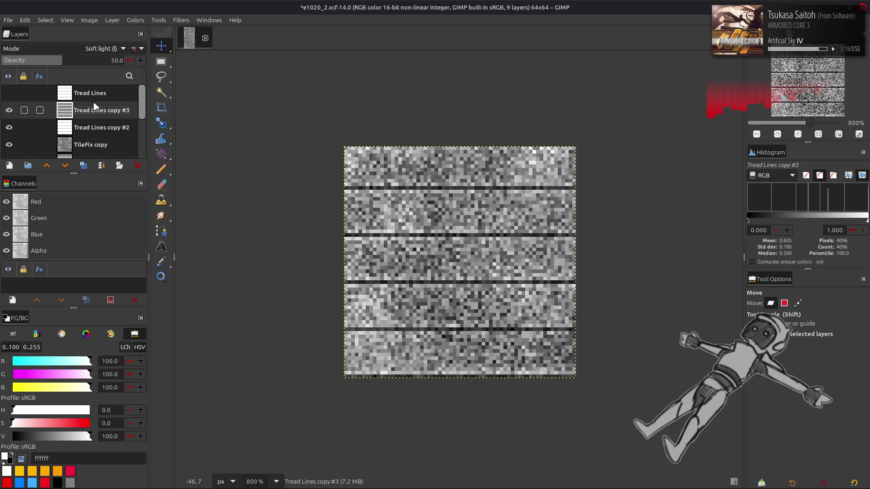
left_click_drag(75, 63, 193, 63)
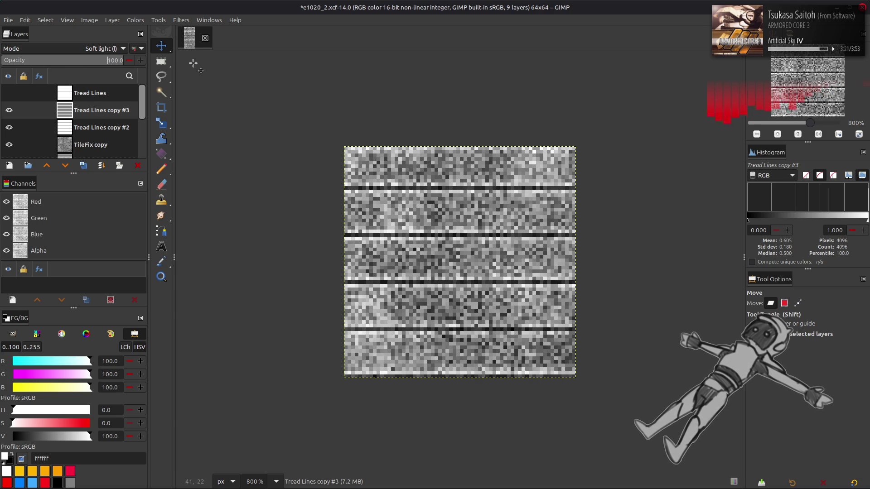
left_click(134, 48)
Cycle Tread Lines copy #3 through Hard light, Pin light, Linear light and Overlay, keeping Soft light
scroll(108, 50, "down", 1)
scroll(108, 49, "down", 2)
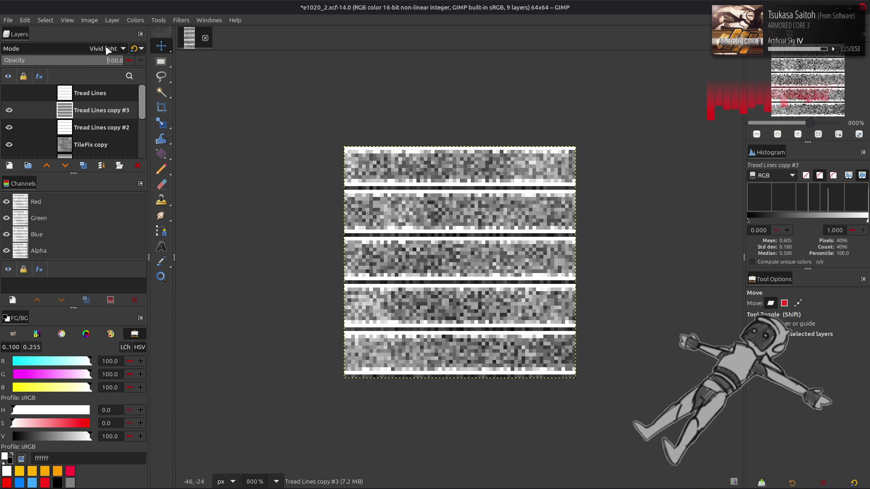
scroll(75, 50, "down", 1)
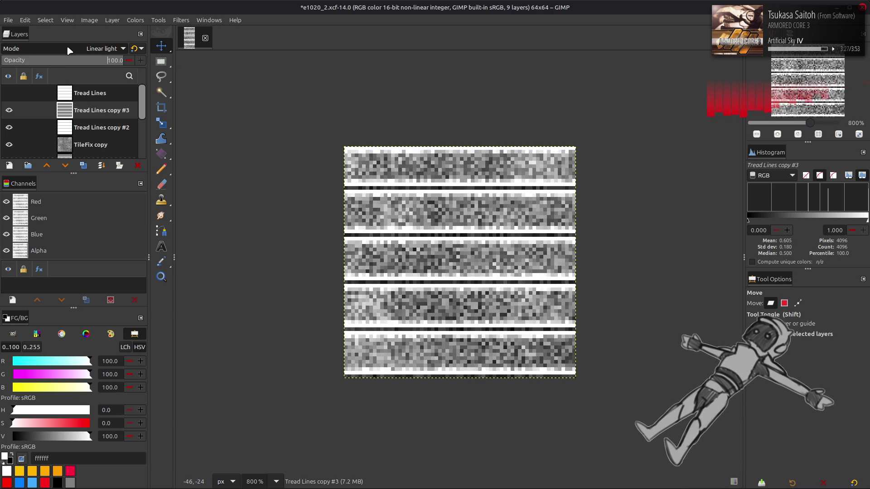
scroll(69, 49, "up", 5)
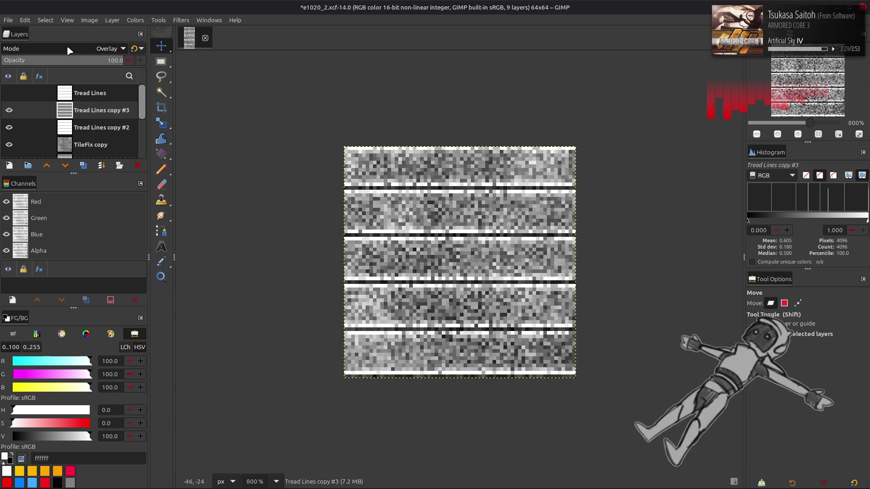
scroll(70, 49, "down", 1)
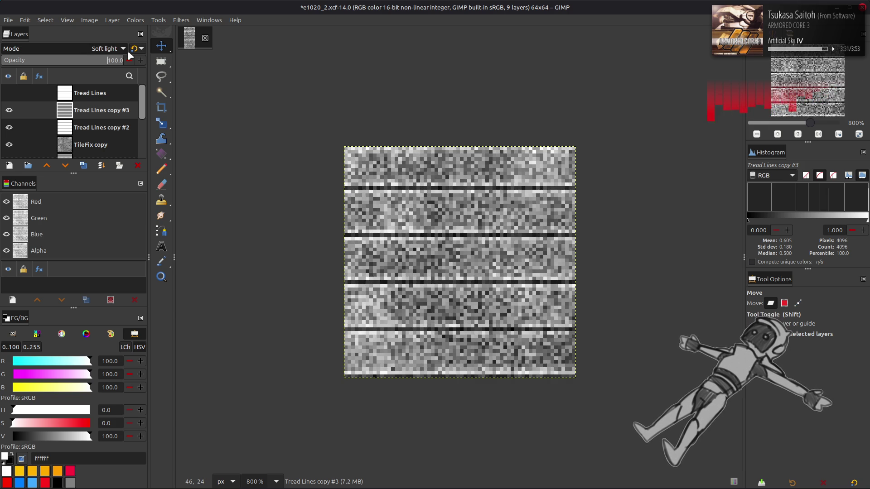
left_click(108, 124)
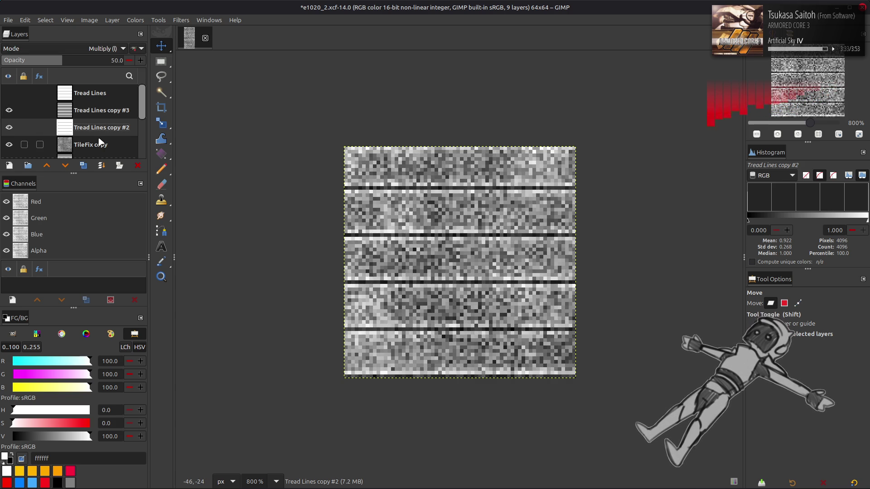
left_click(101, 143)
left_click(135, 20)
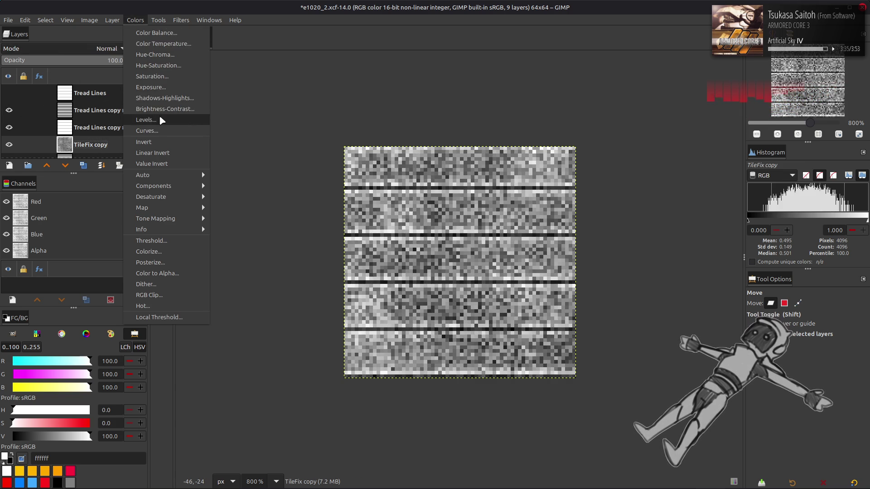
Set the TileFix copy's Levels output highlight to 50
left_click(149, 120)
triple_click(209, 350)
type("50")
left_click(223, 427)
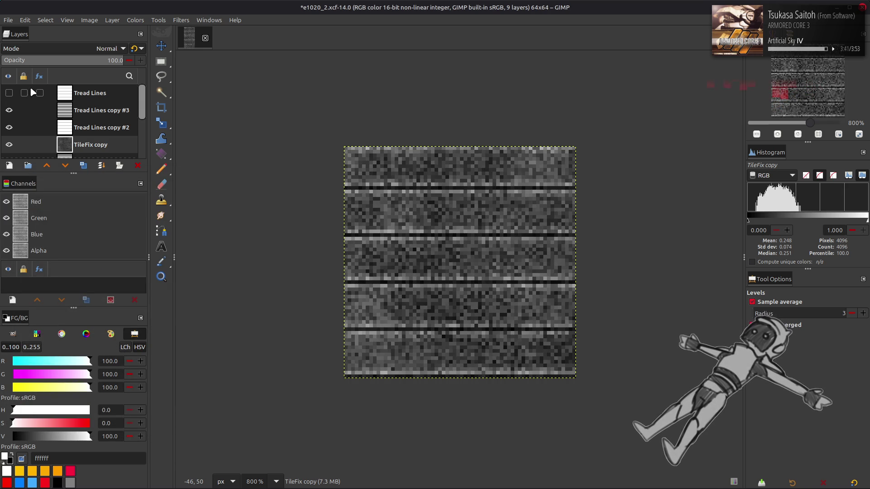
Hide Tread Lines copies #3 and #2 to compare, then show both again
scroll(32, 85, "down", 1)
scroll(34, 101, "up", 1)
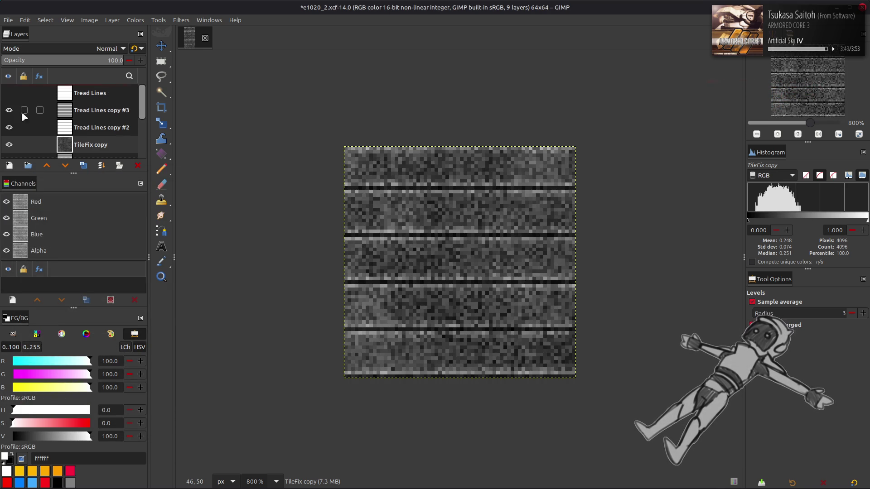
left_click(9, 110)
left_click(9, 127)
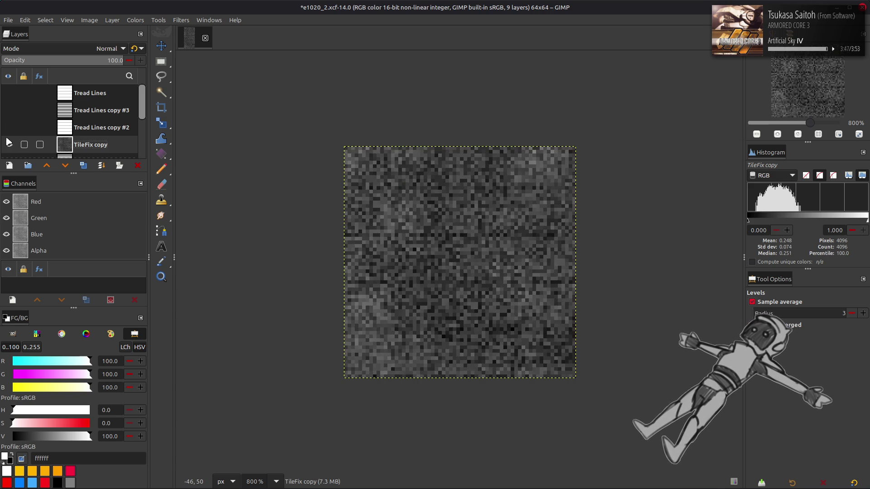
left_click_drag(8, 127, 8, 110)
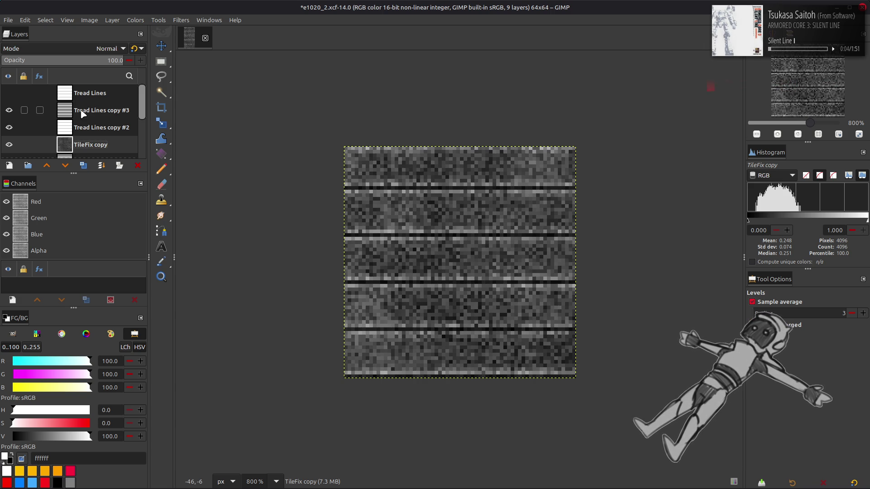
Save the image and rename the TileFix copy layer to 'Spec Base'
key("m")
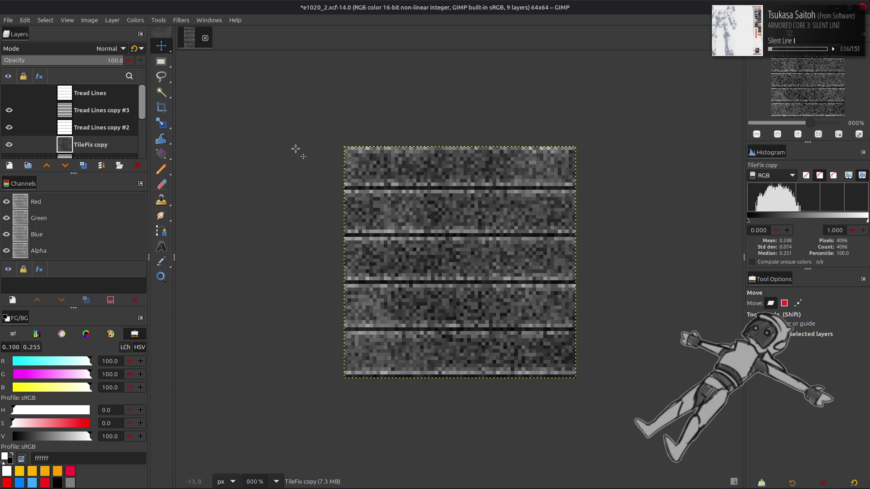
key("ctrl+s")
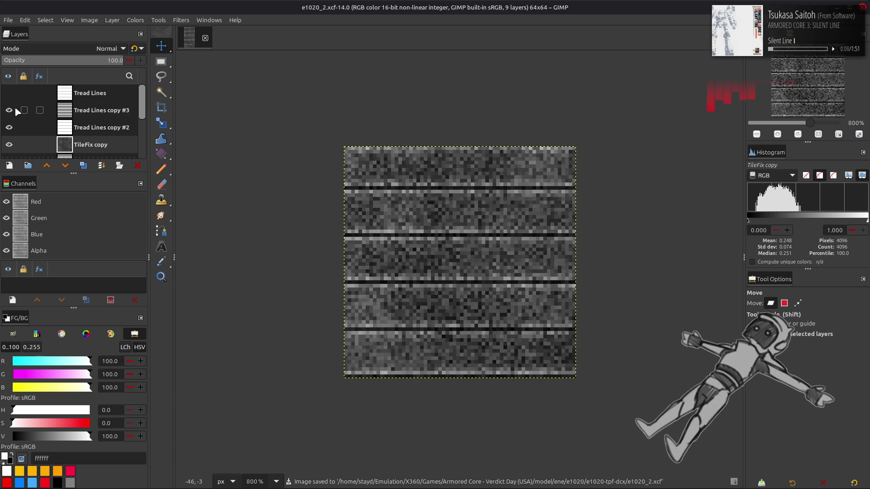
scroll(13, 108, "down", 1)
double_click(113, 137)
type("Spec")
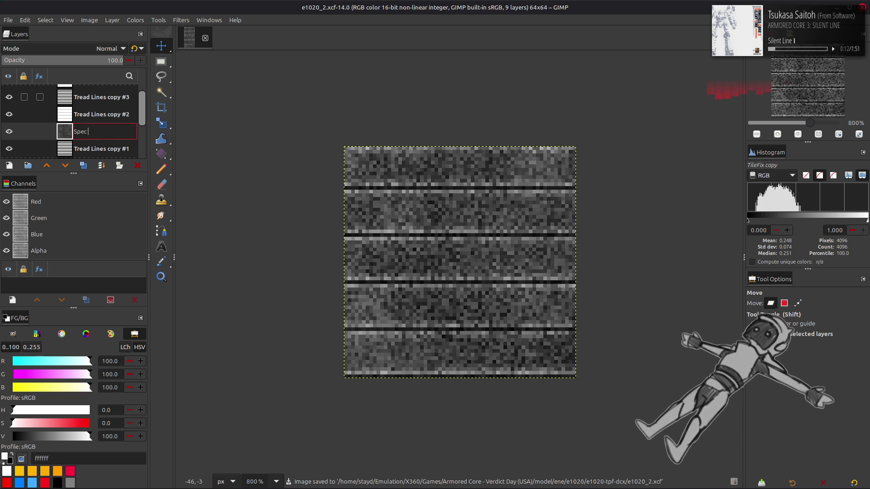
type(" Base")
key("Return")
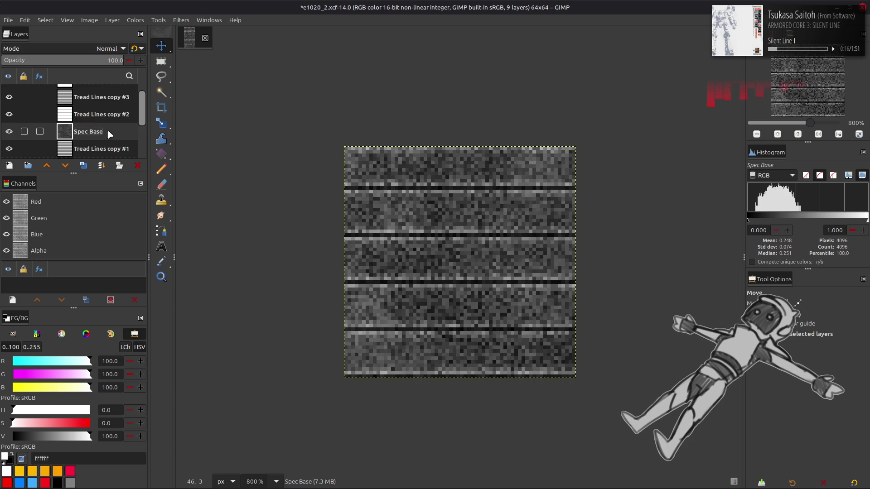
Create a New from Visible layer above Tread Lines copy #3 and name it 'Spec'
scroll(107, 129, "up", 1)
left_click(87, 113)
right_click(77, 116)
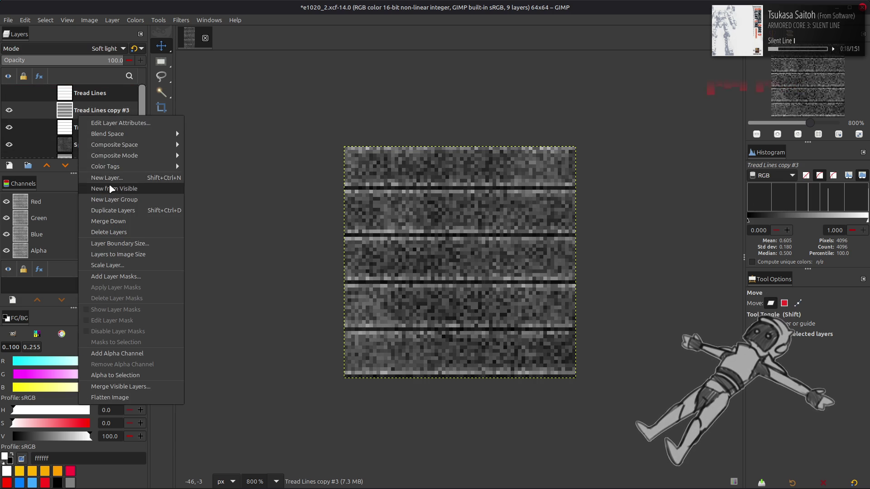
left_click(104, 178)
double_click(88, 111)
type("S")
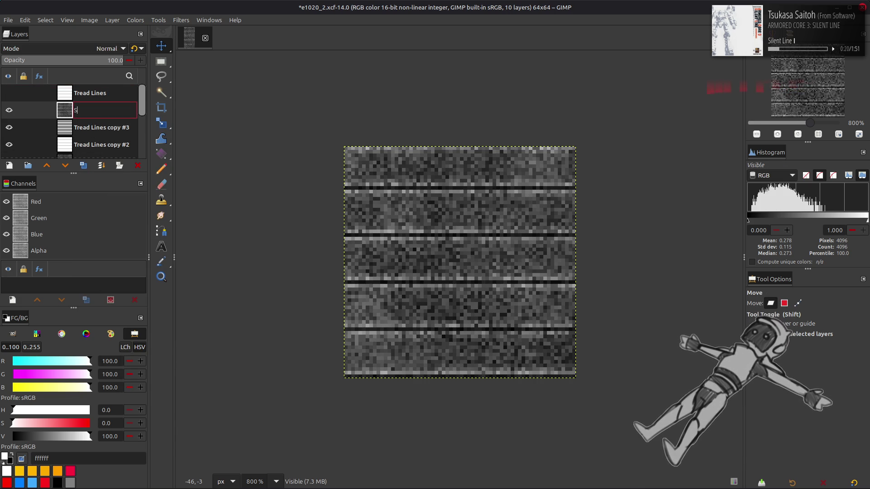
type("pec")
key("Return")
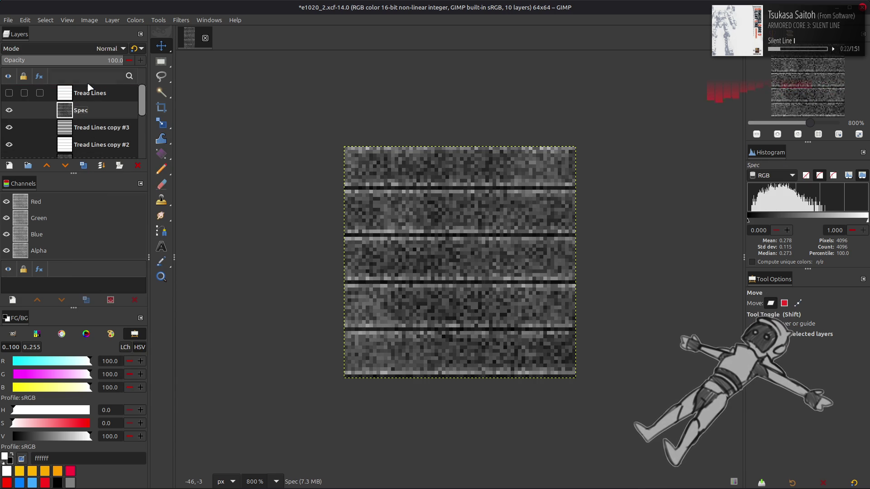
Apply Stretch Contrast to the Spec layer
left_click(135, 20)
mouse_move(175, 175)
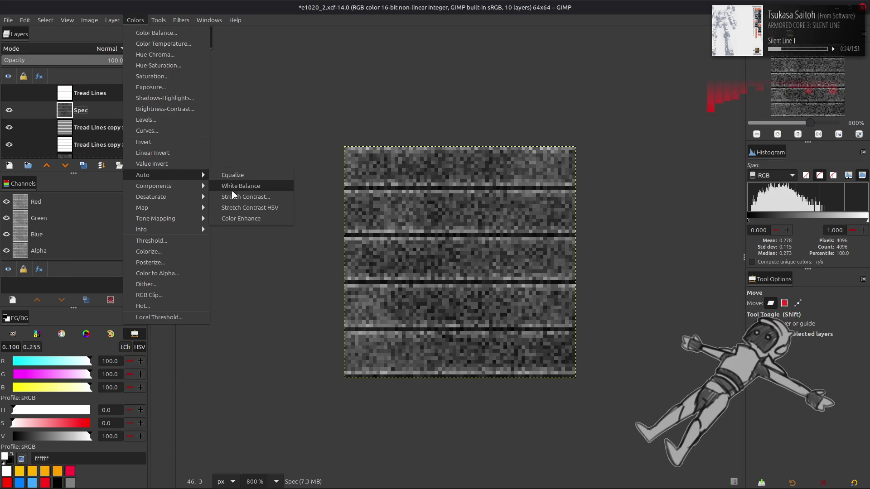
left_click(236, 197)
left_click(147, 321)
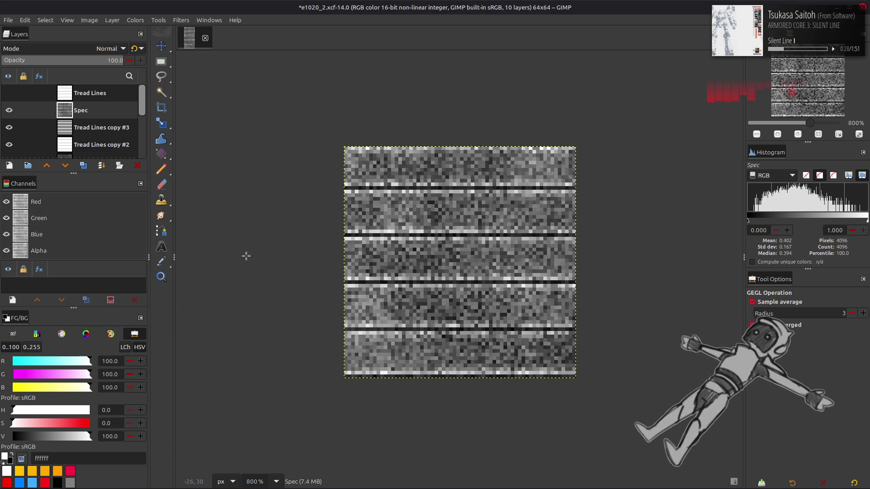
Sample the grey 666666 from the texture as the foreground colour
key("o")
left_click(441, 261)
left_click_drag(441, 260, 445, 258)
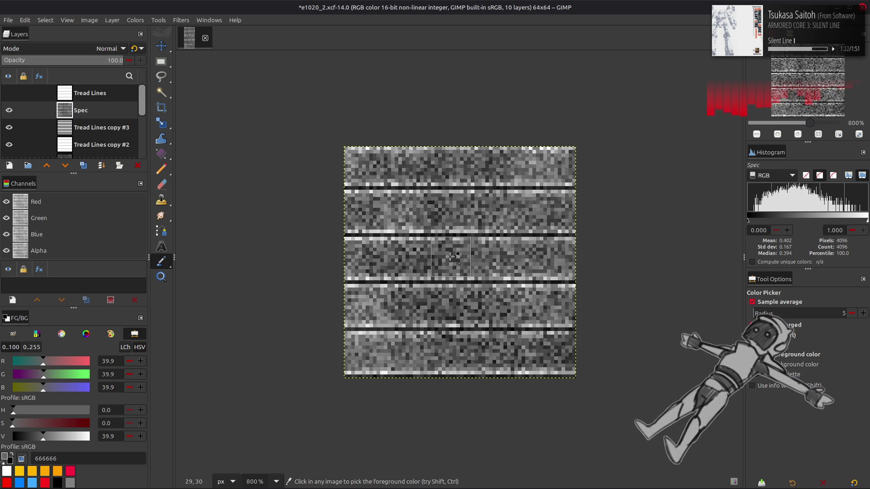
Return to the Move tool after sampling the 666666 grey
key("m")
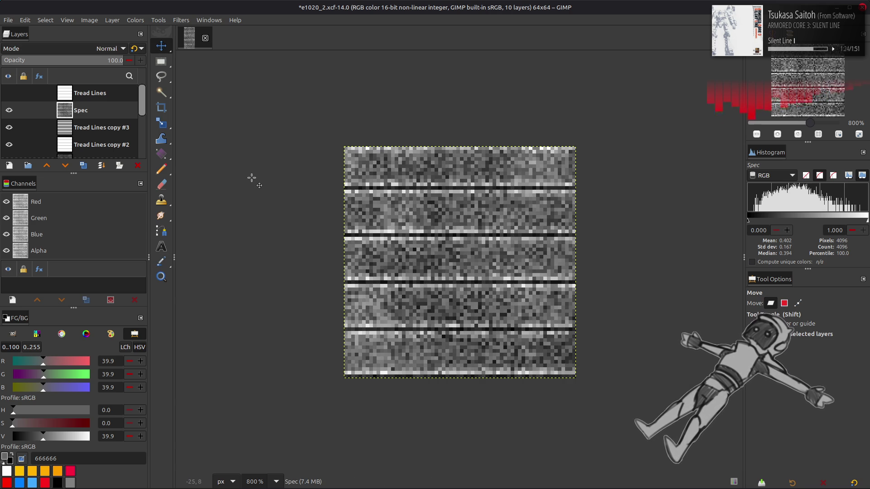
Delete the Spec layer and select Spec Base for editing
left_click(138, 165)
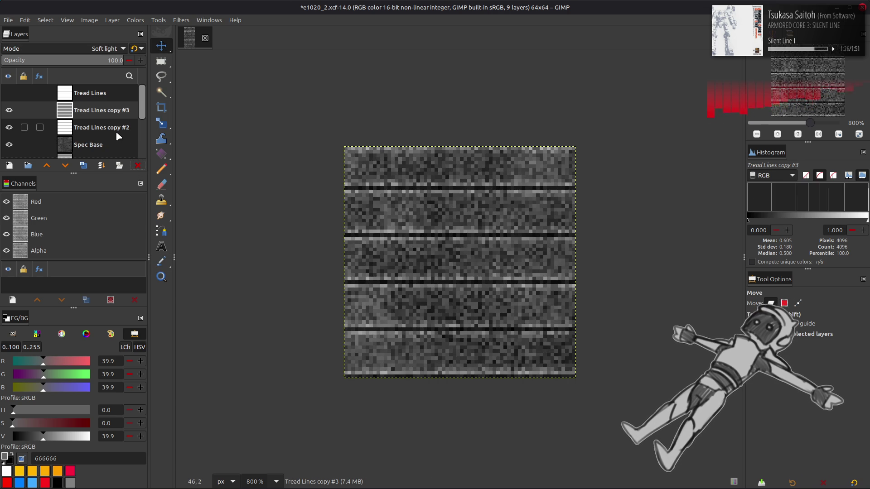
left_click(106, 131)
left_click(107, 141)
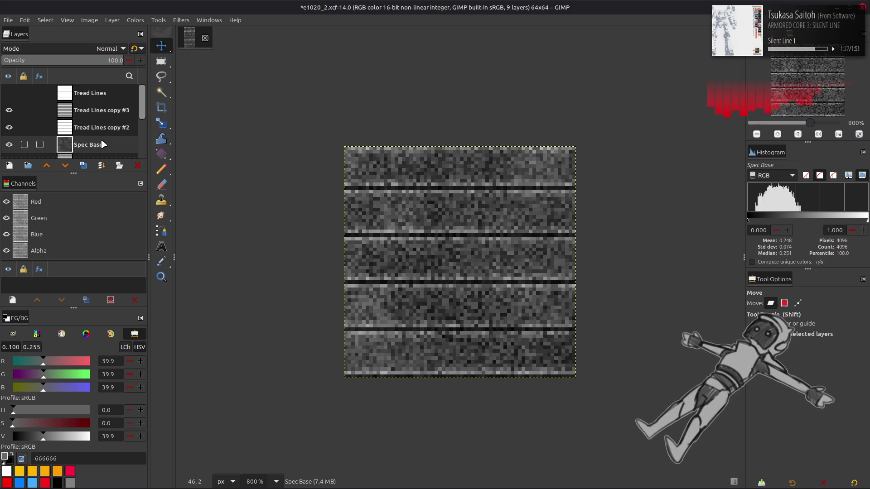
Set Spec Base's Levels output low to 25, briefly trying 50 first
left_click(135, 20)
left_click(146, 119)
left_click(38, 350)
type("25")
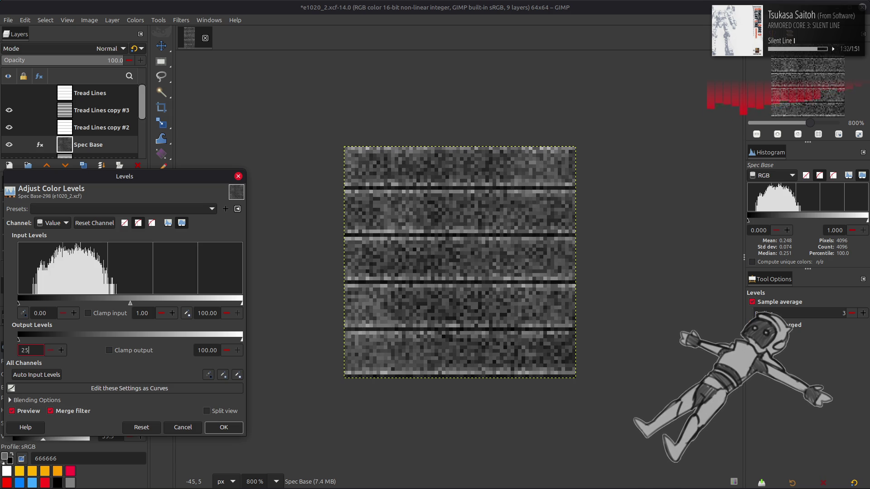
key("Return")
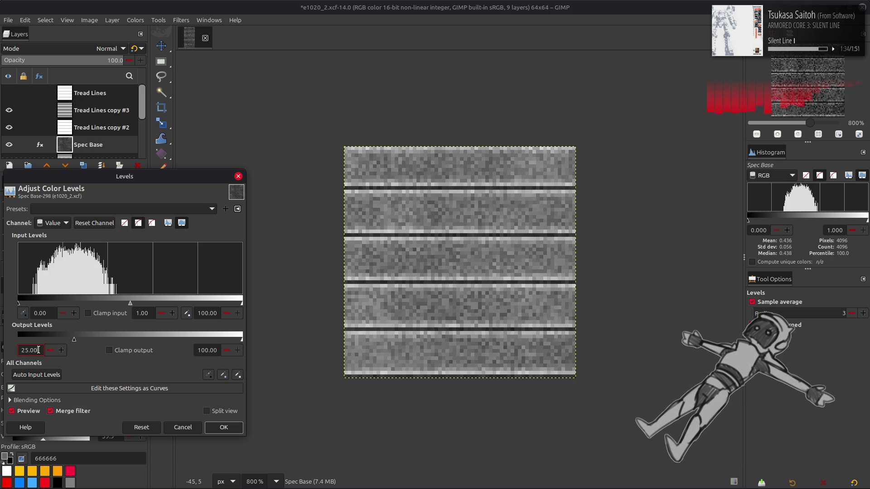
key("BackSpace")
key("BackSpace")
key("BackSpace")
type("50")
key("Return")
type("25")
key("Return")
left_click(224, 428)
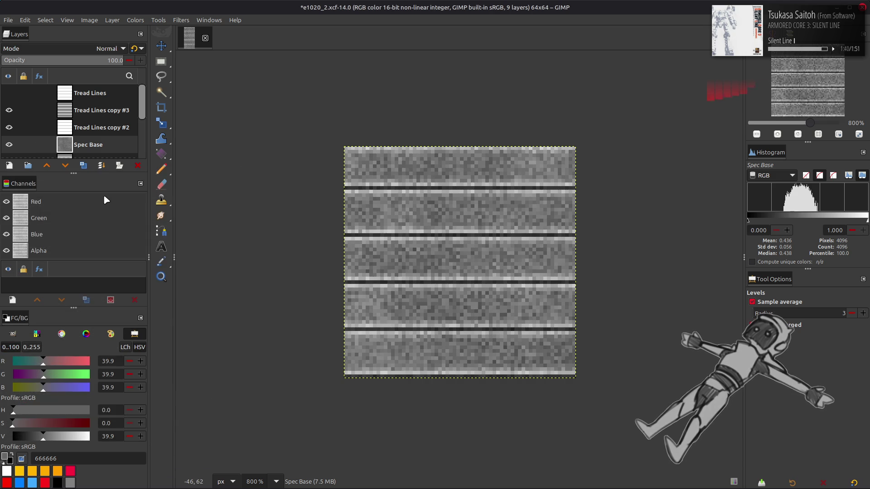
left_click(95, 113)
Create a new Visible layer from the current visible composite
right_click(93, 116)
left_click(113, 186)
right_click(93, 110)
key("Escape")
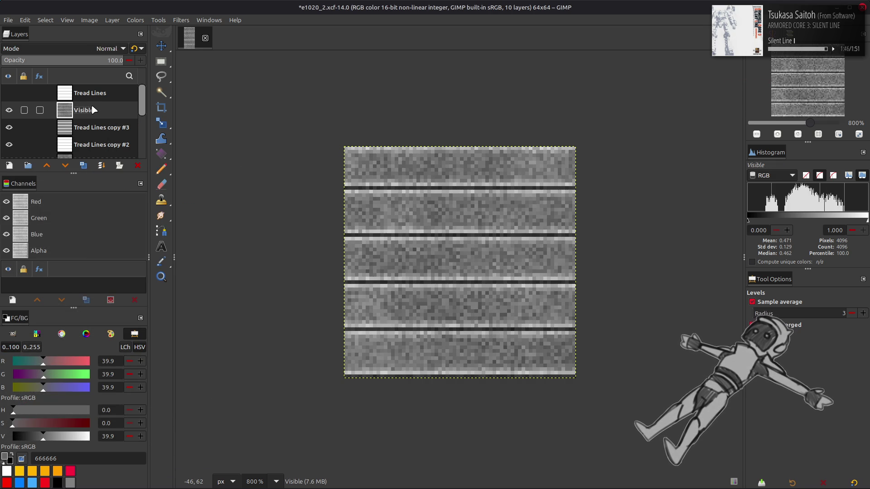
Apply Stretch Contrast to Visible with Non-linear components enabled
left_click(135, 20)
mouse_move(185, 175)
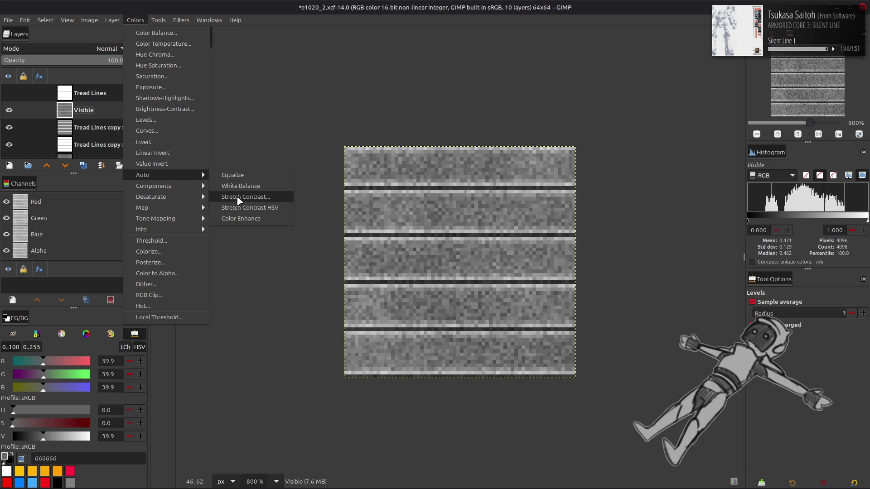
left_click(239, 198)
left_click(49, 257)
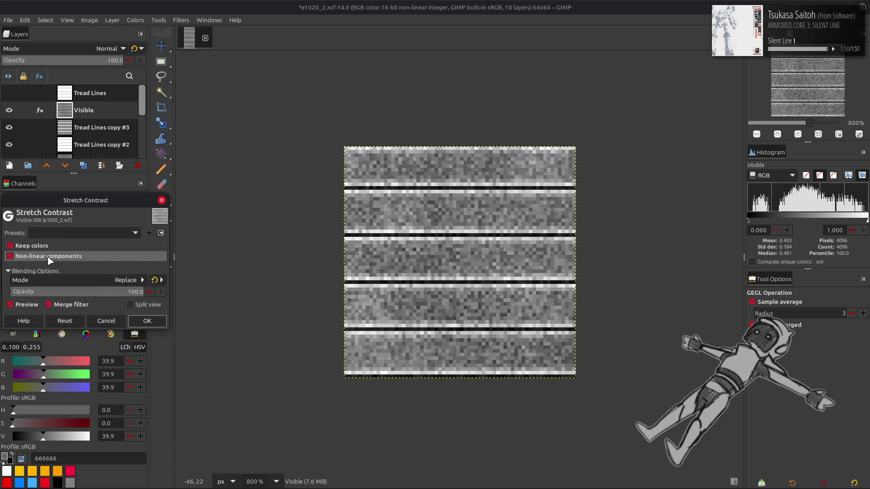
left_click(147, 321)
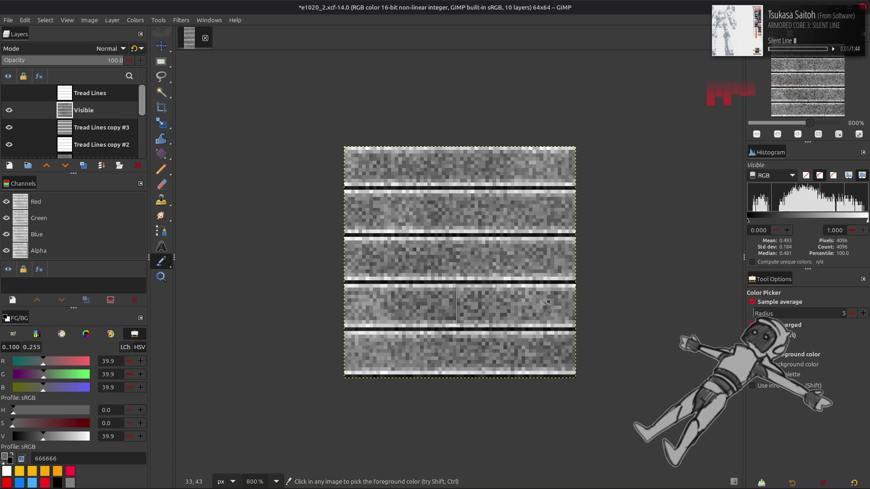
Set the sampling radius to 3 and pick the grey 6e6e6e from the texture
left_click(851, 313)
left_click(852, 313)
left_click(476, 260)
mouse_move(461, 258)
left_mouse_down()
mouse_move(441, 261)
mouse_move(449, 261)
left_mouse_up()
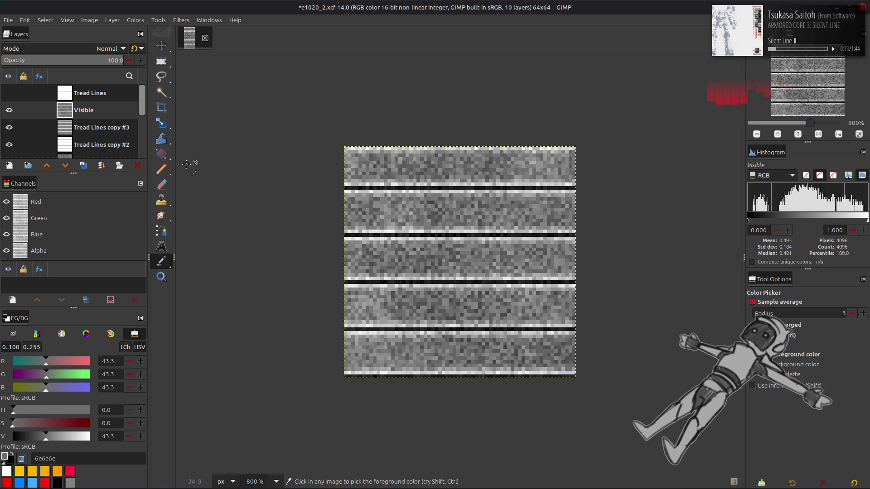
Hide the Visible layer and invert the colours of Tread Lines copy #3
left_click(6, 107)
left_click(100, 130)
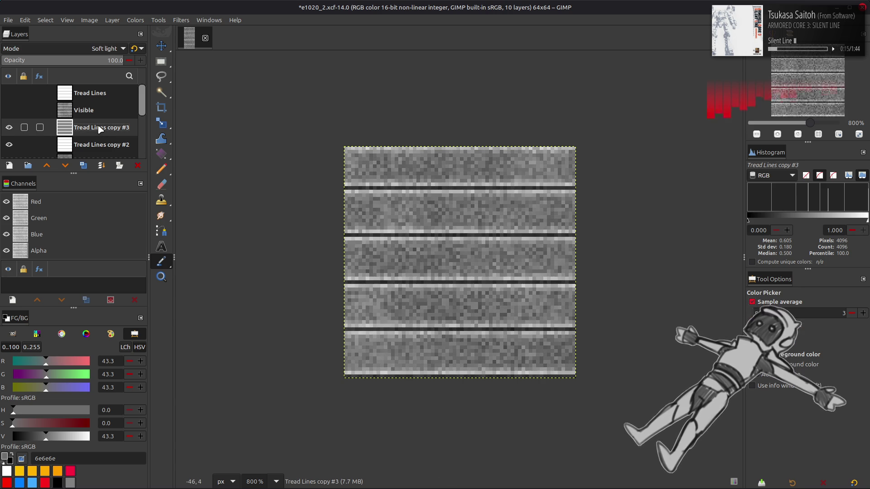
left_click(135, 20)
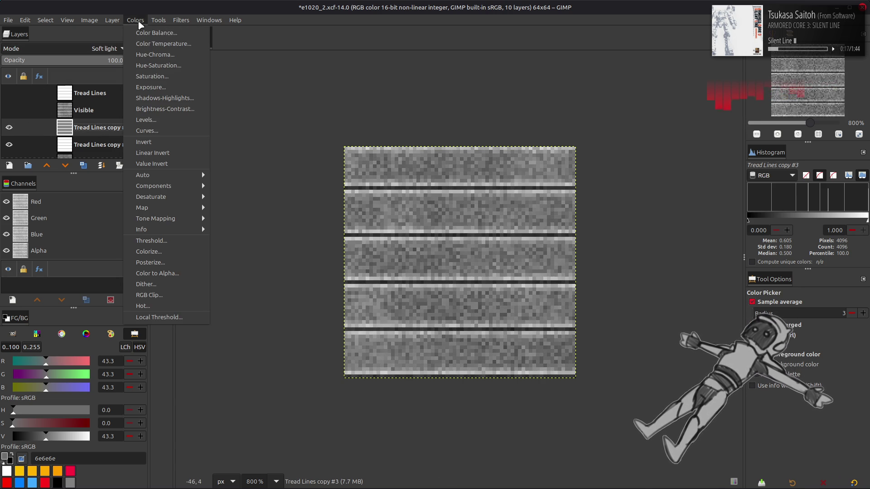
left_click(162, 146)
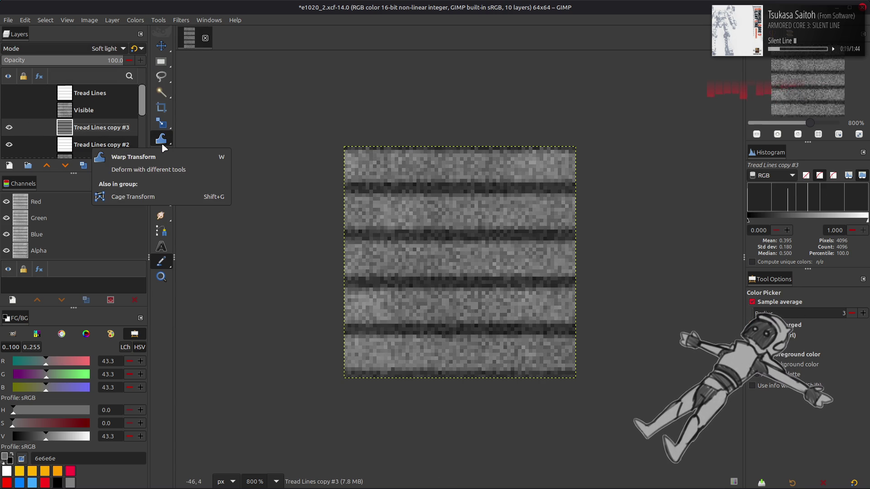
Set Tread Lines copy #3 to 50 opacity with legacy Soft light blending
left_click(115, 60)
type("50")
key("Return")
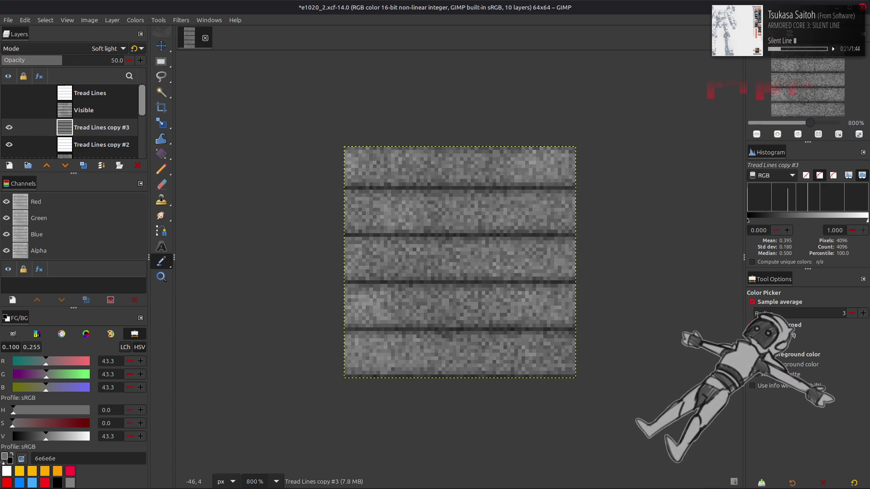
left_click(134, 48)
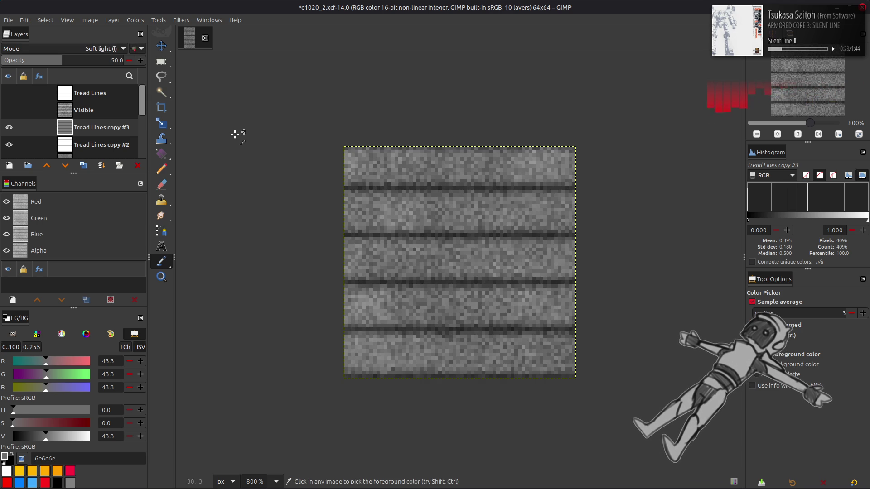
key("m")
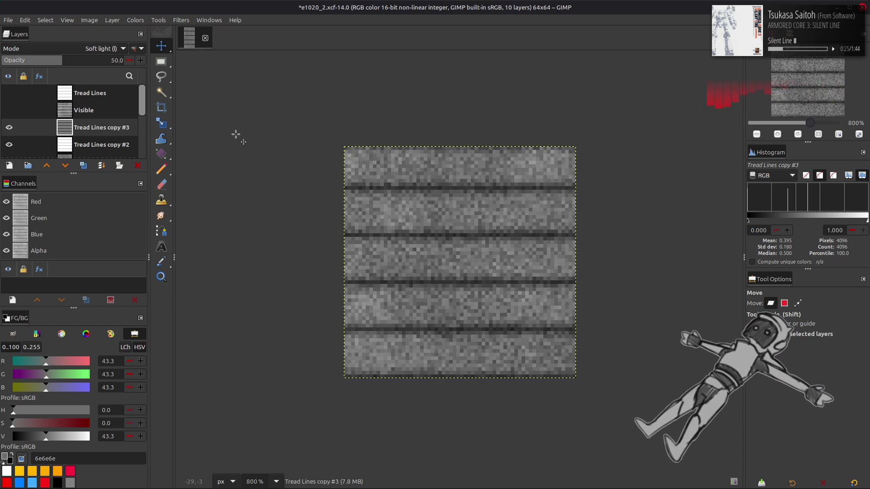
Create Visible #1 from the visible image and stretch its contrast with non-linear components
right_click(93, 123)
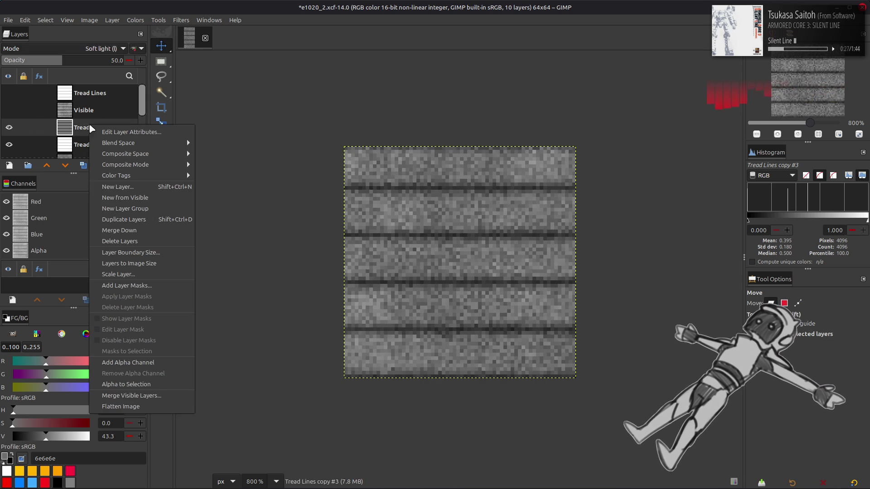
left_click(125, 196)
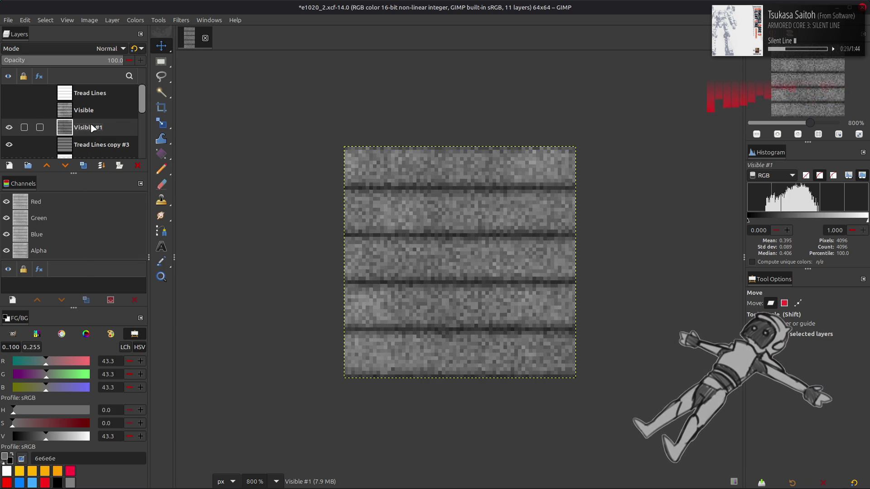
left_click(135, 20)
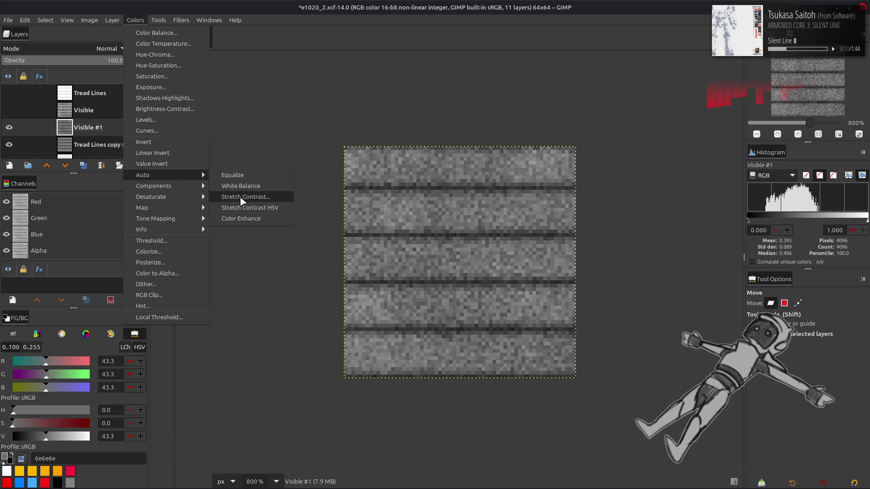
left_click(240, 196)
left_click(71, 257)
left_click(144, 321)
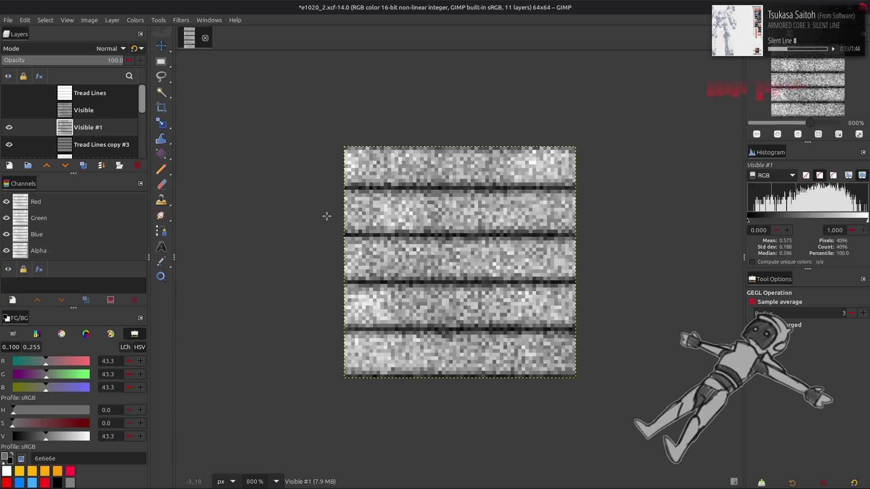
Sample the texture's grey, raise Visible #1 above Visible, and compare their visibility
key("o")
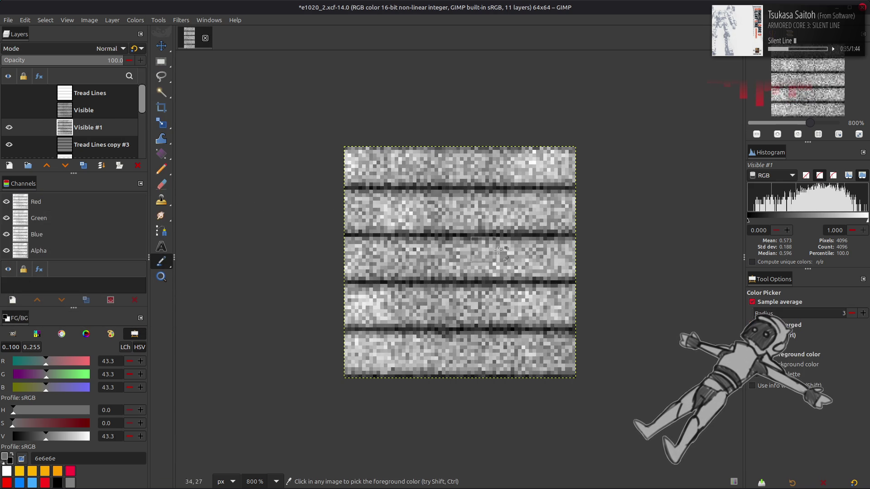
left_click(509, 263)
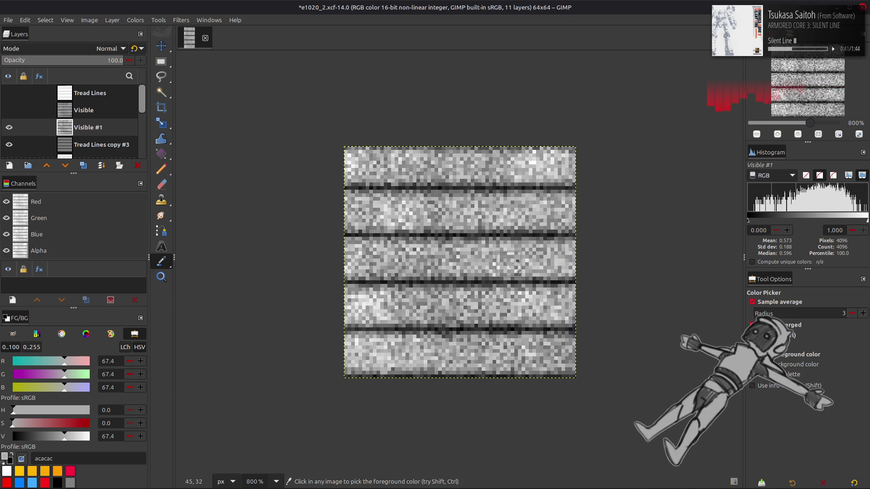
key("m")
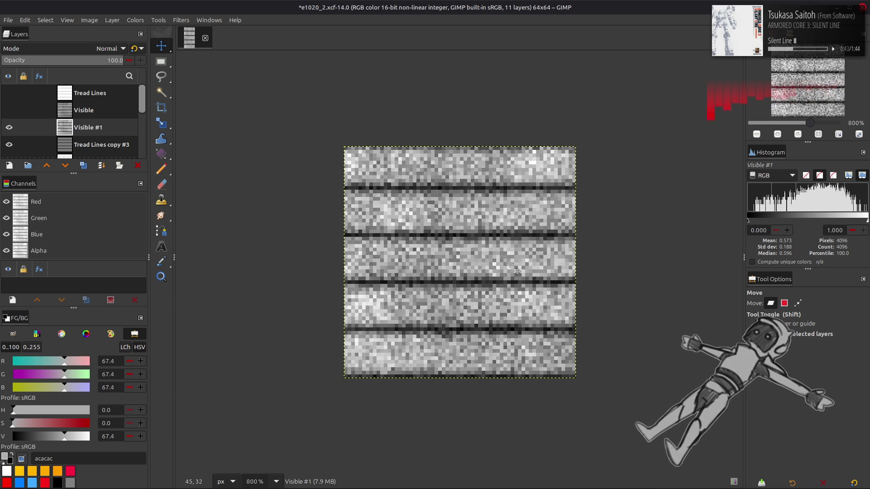
left_click_drag(84, 125, 84, 108)
left_click(9, 127)
left_click(9, 110)
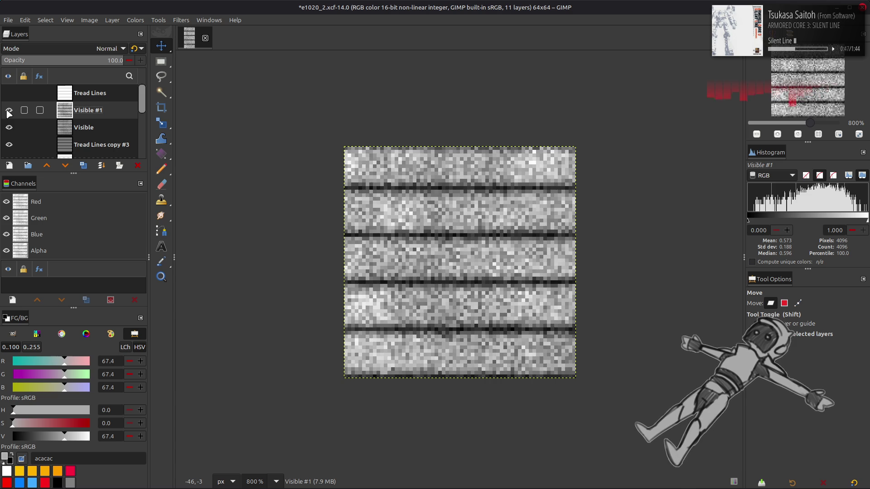
Rename the Visible layer to 'Spec' and Visible #1 to 'Spec Alt'
double_click(122, 131)
type("Spec")
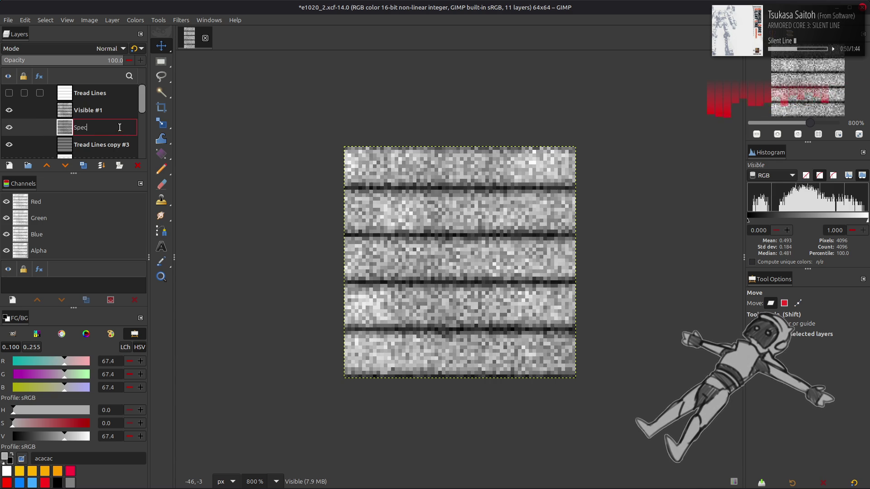
key("Return")
double_click(111, 110)
type("Spec")
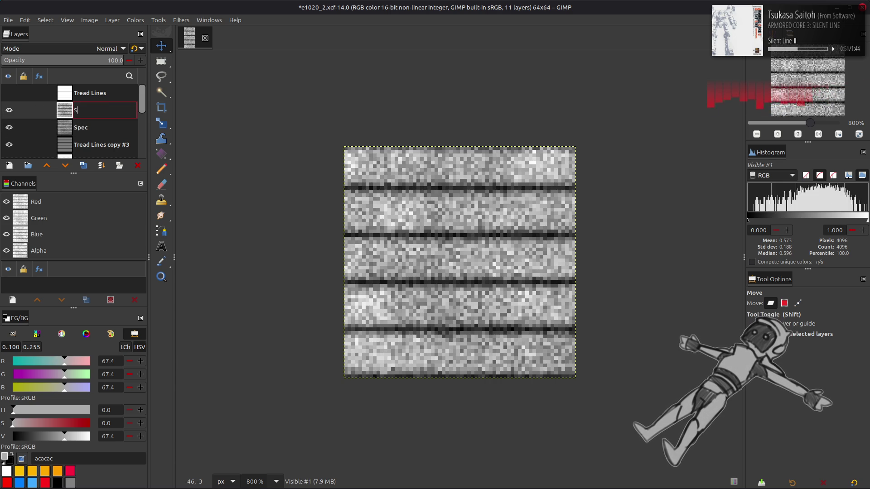
type(" Al")
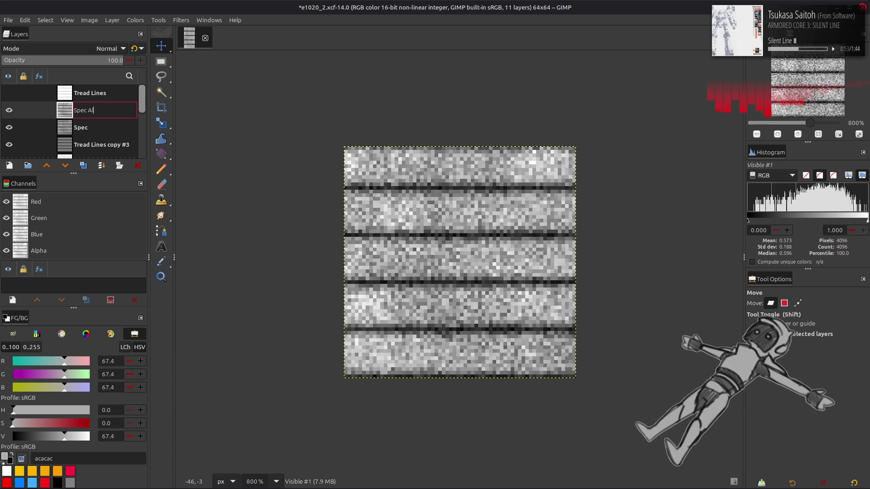
key("Return")
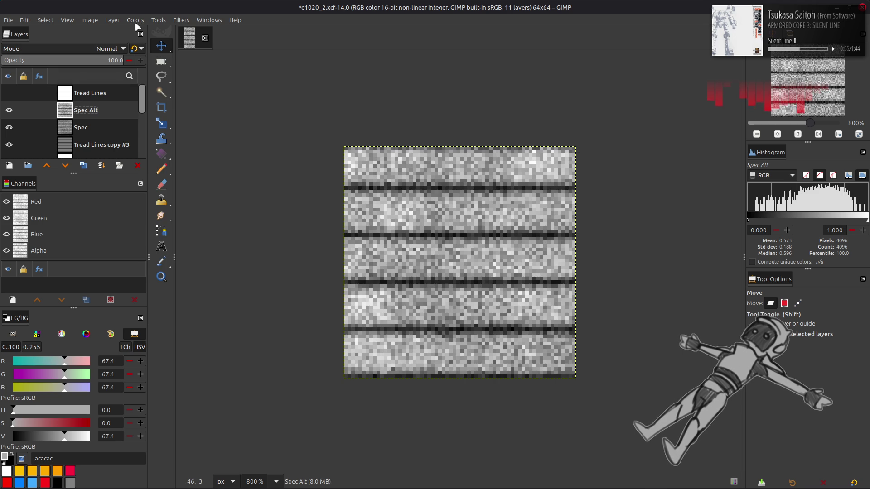
left_click(135, 20)
In Levels for Spec Alt, set red output high to 10 and green output high to 24.8
left_click(175, 119)
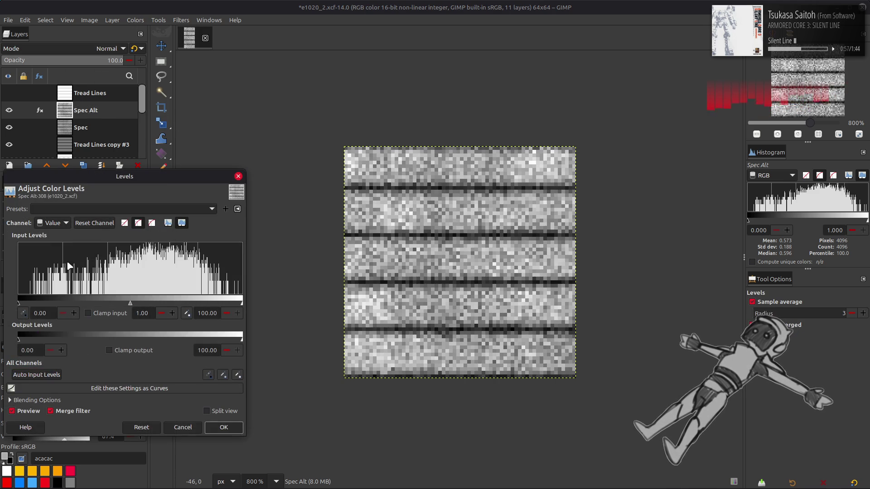
scroll(63, 224, "down", 1)
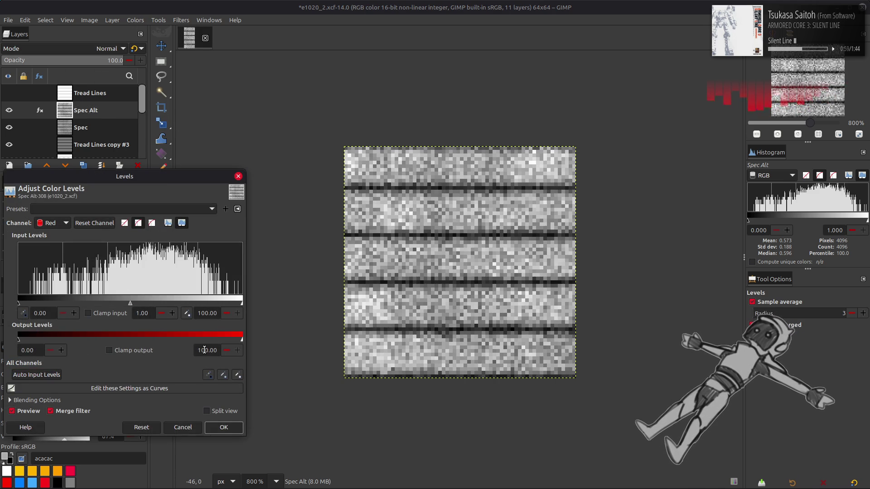
left_click(205, 350)
key("BackSpace")
key("Return")
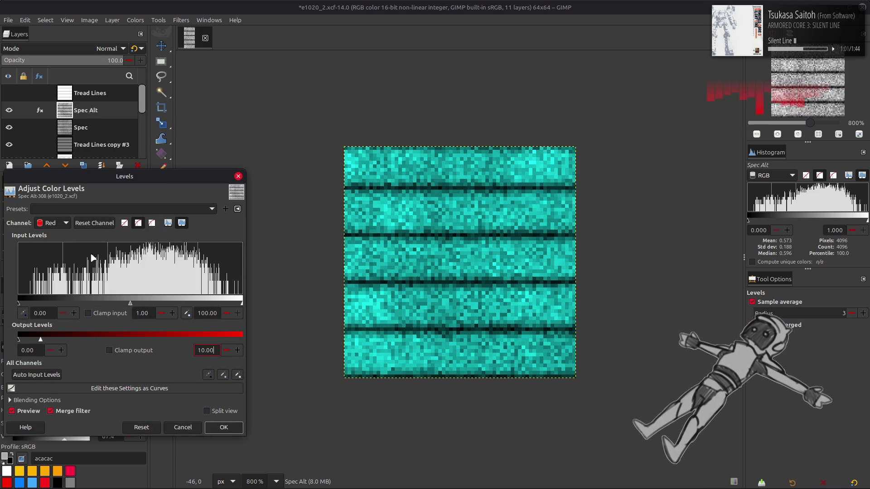
scroll(53, 223, "down", 1)
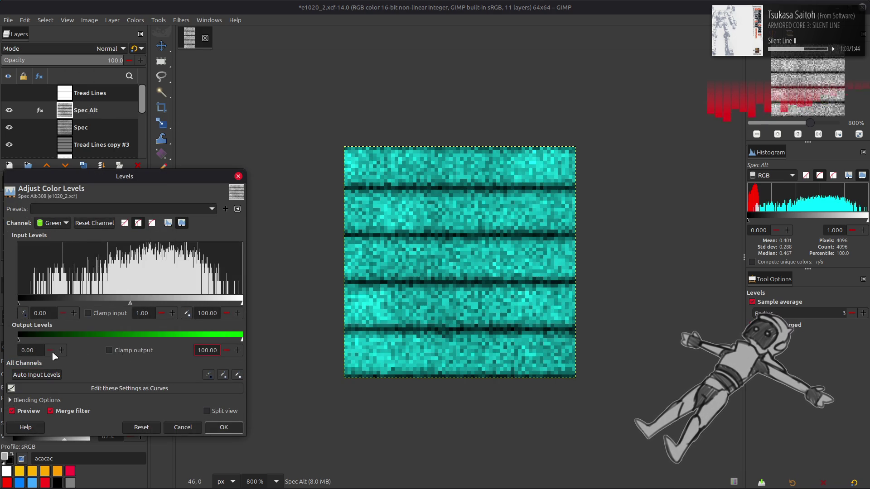
left_click(211, 350)
key("BackSpace")
key("BackSpace")
key("BackSpace")
type("24.8")
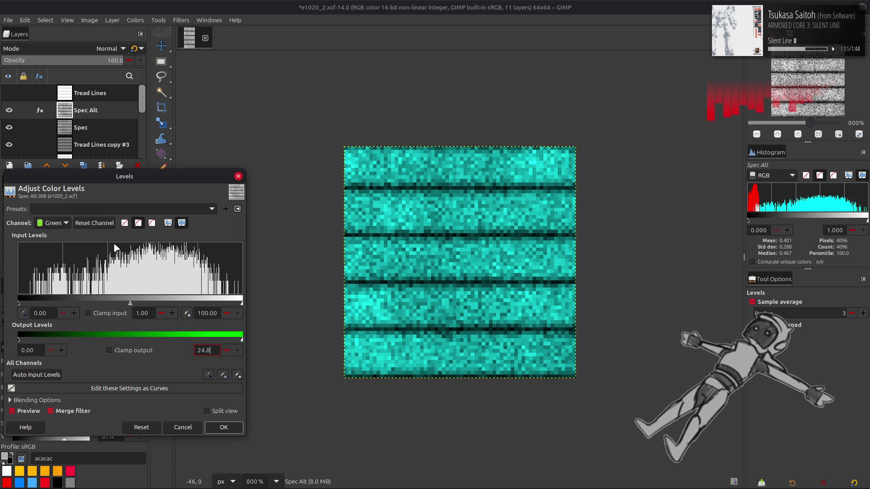
key("Return")
Set the blue output to 50, apply the Levels, and save the image
scroll(53, 225, "down", 1)
triple_click(34, 346)
type("50")
triple_click(218, 350)
type("50")
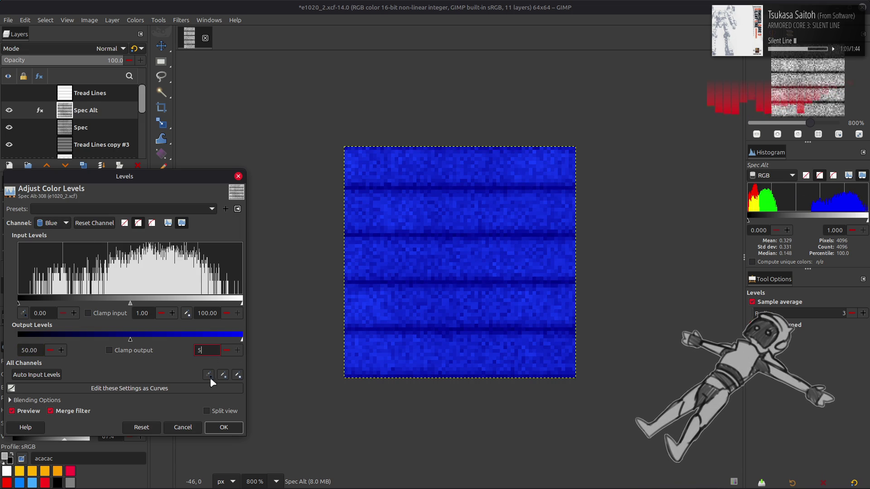
left_click(225, 428)
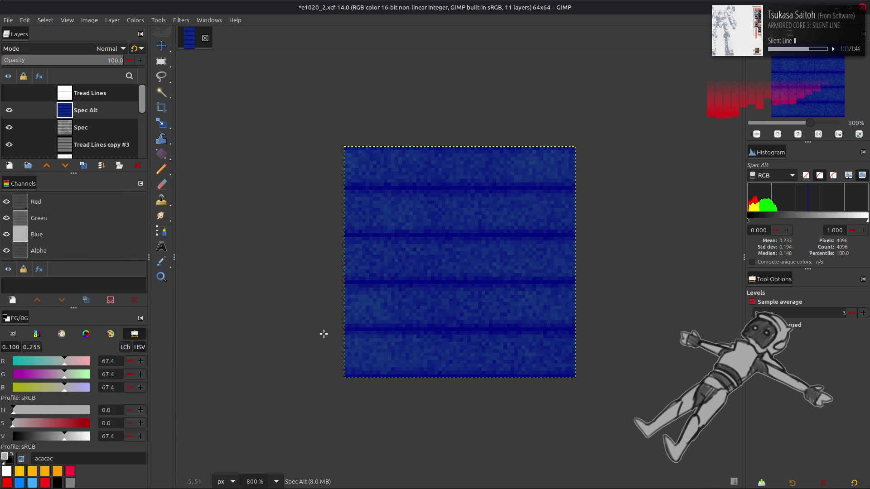
key("m")
key("ctrl+s")
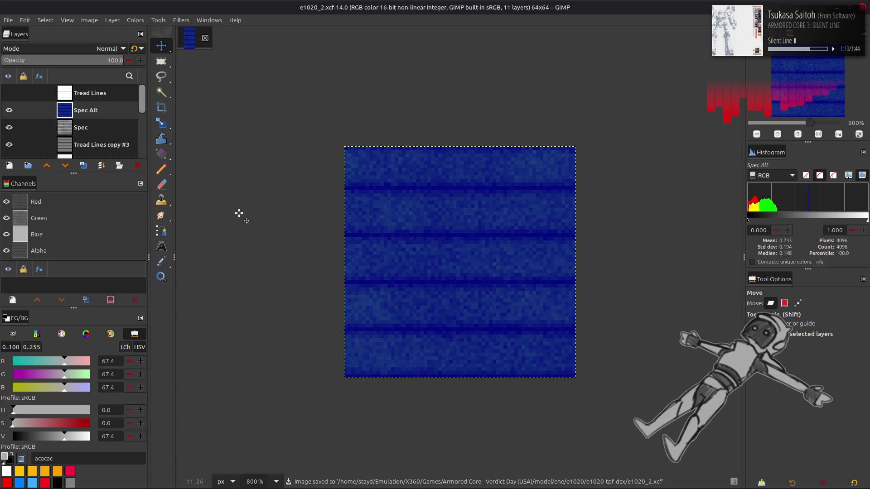
Hide Spec Alt, Spec, Tread Lines copy #2 and Spec Base so the brown diffuse shows
left_click_drag(8, 110, 12, 140)
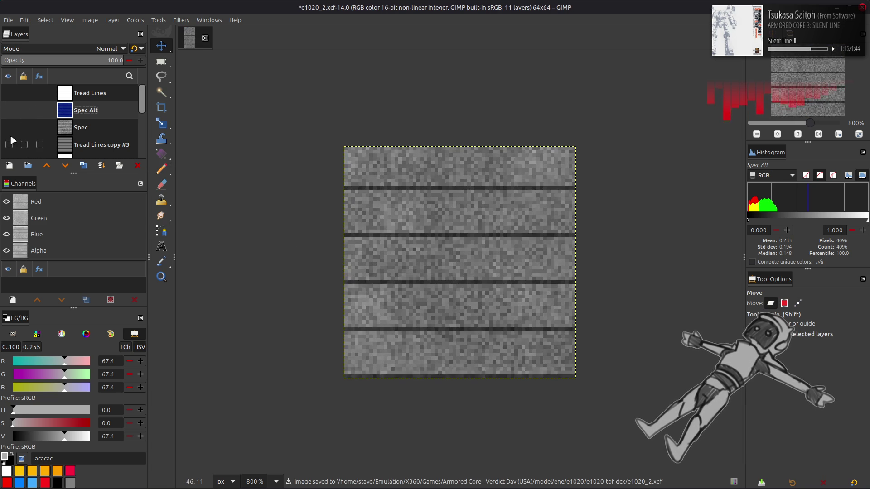
scroll(12, 140, "down", 2)
scroll(86, 132, "up", 2)
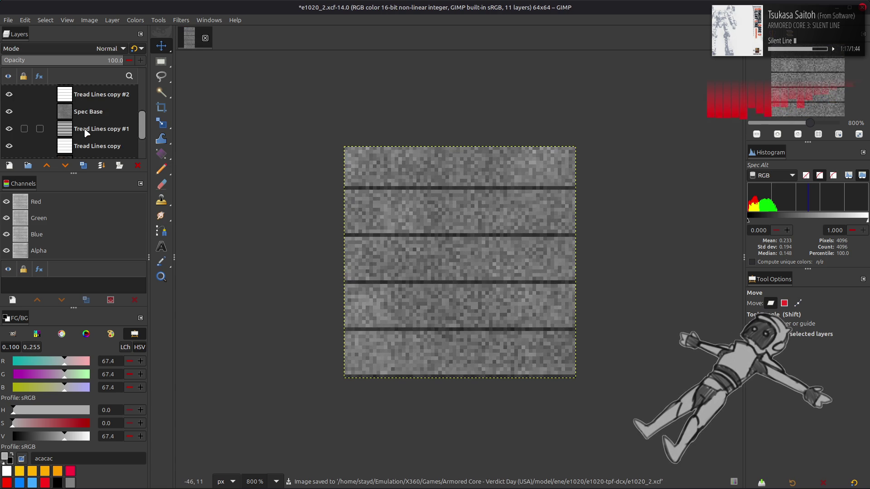
scroll(56, 114, "down", 2)
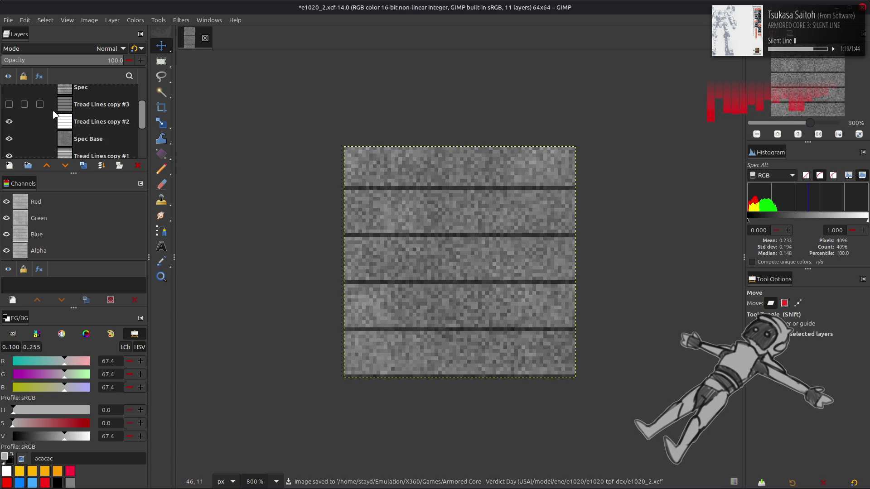
left_click(9, 122)
left_click(9, 139)
scroll(25, 129, "down", 2)
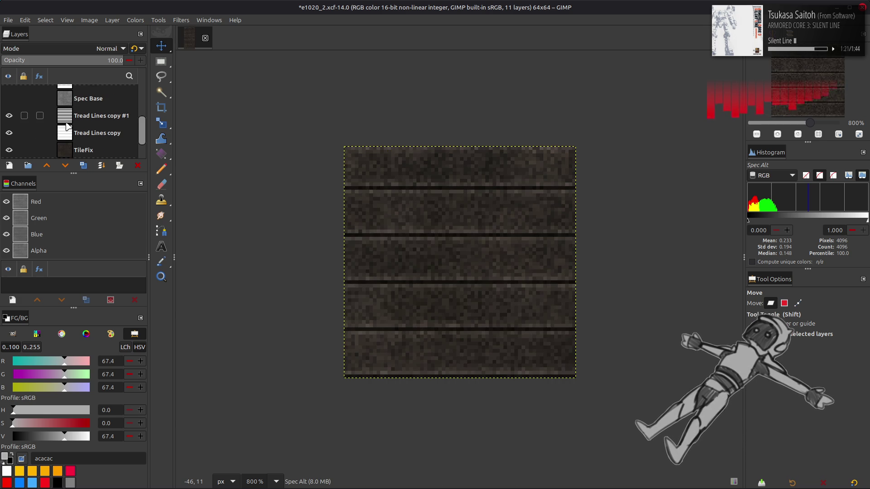
Create a new Visible layer from the diffuse composite above Tread Lines copy #1
left_click(80, 116)
right_click(80, 117)
left_click(119, 184)
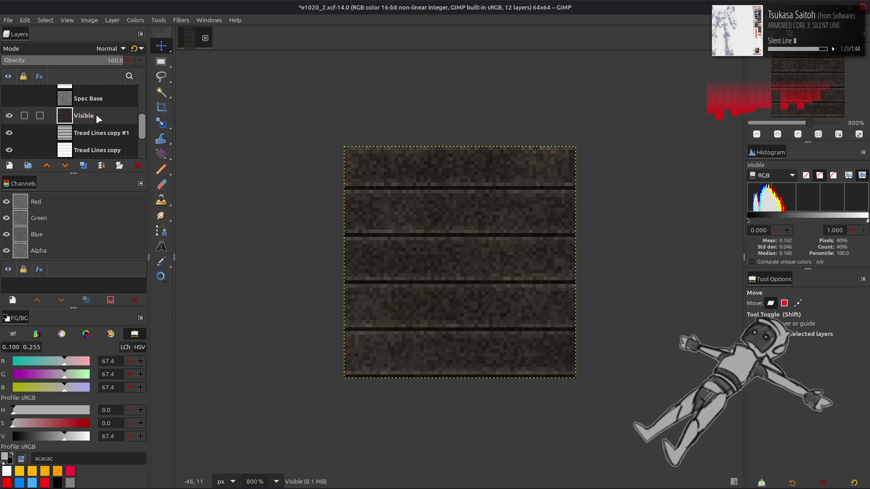
key("alt+Tab")
key("alt+Tab")
key("alt+Tab")
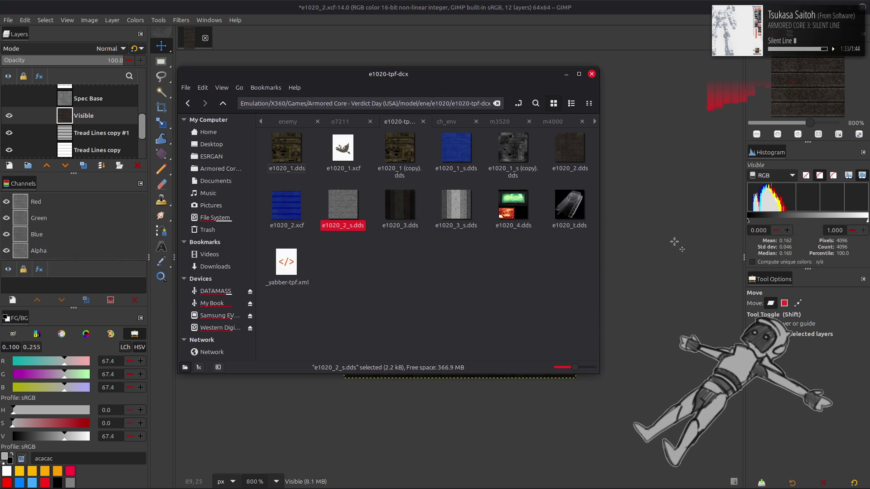
Copy and paste e1020_2.dds and e1020_2_s.dds in Nemo to make '(copy)' backups
left_click(570, 149)
left_click(347, 206, "ctrl")
key("ctrl+c")
key("ctrl+v")
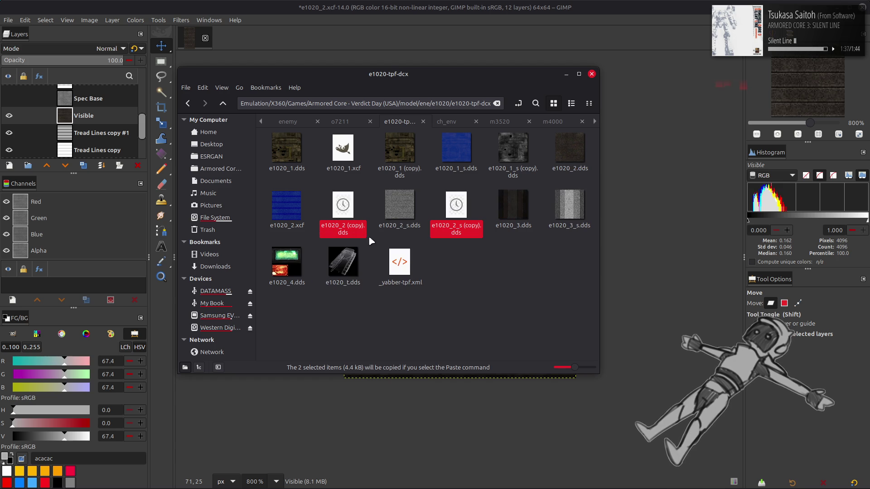
key("alt+Tab")
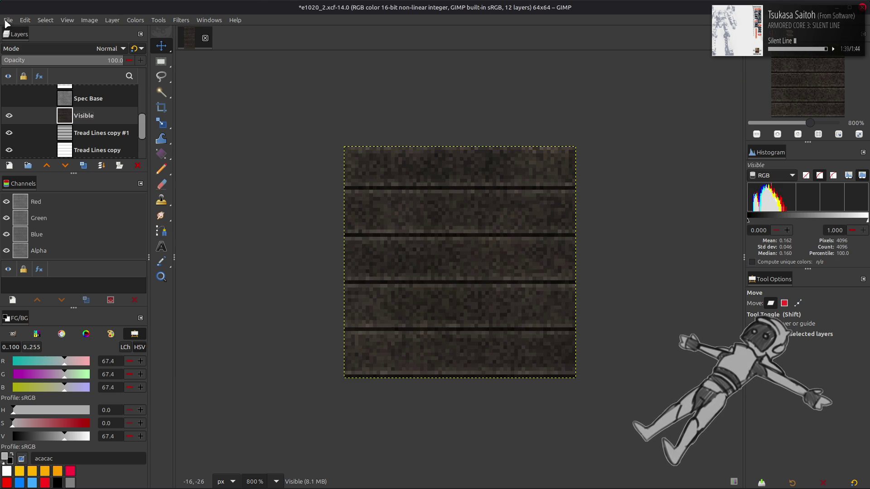
Select the merged Visible layer as the one to export
left_click(8, 20)
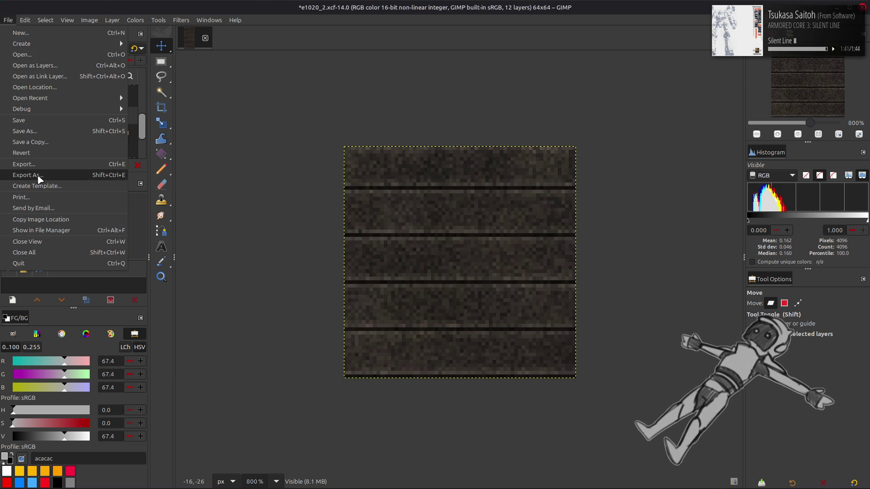
left_click(87, 20)
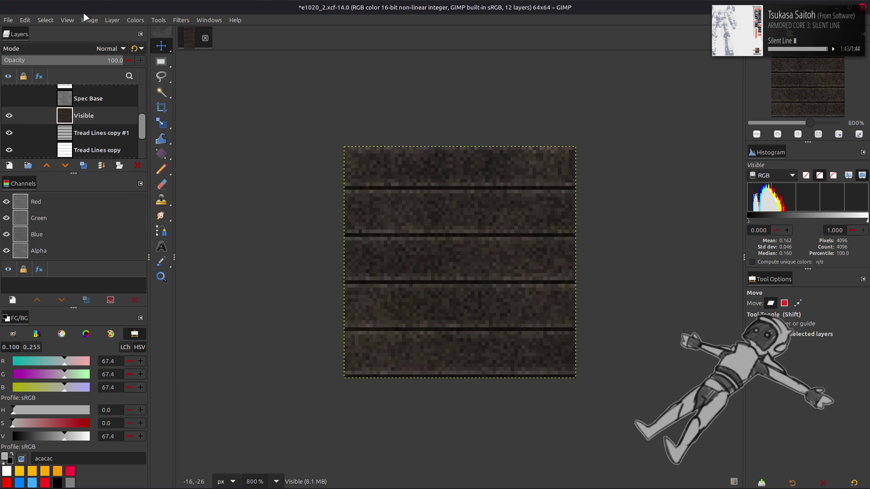
scroll(85, 99, "down", 1)
left_click(92, 131)
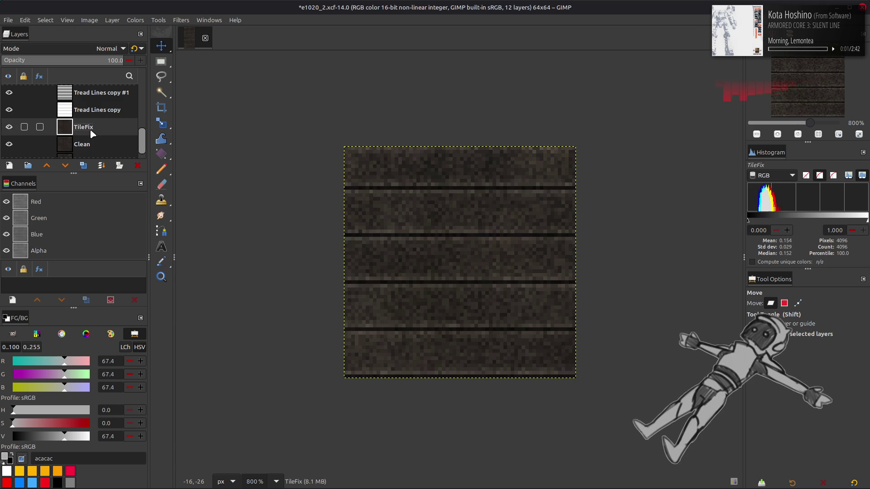
scroll(88, 124, "up", 2)
left_click(84, 116)
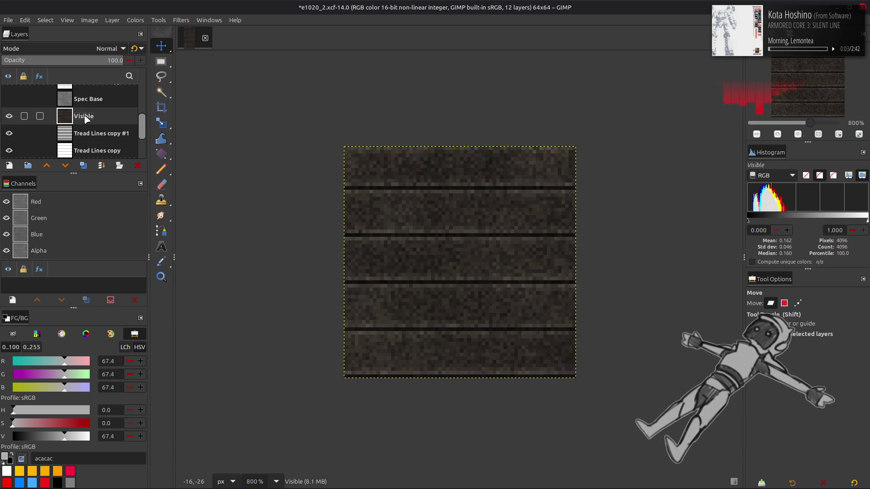
Export the diffuse texture over e1020_2.dds as DDS with gamma correction and Repeat wrapping
left_click(8, 20)
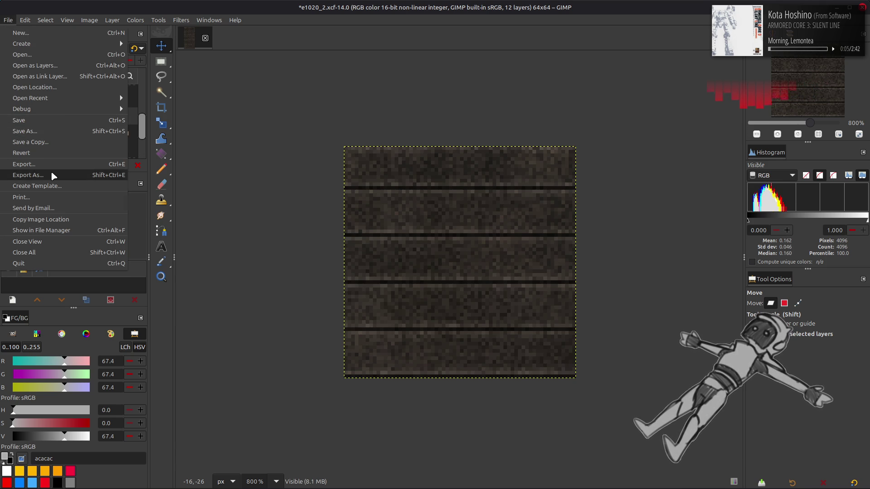
left_click(51, 170)
left_click(297, 185)
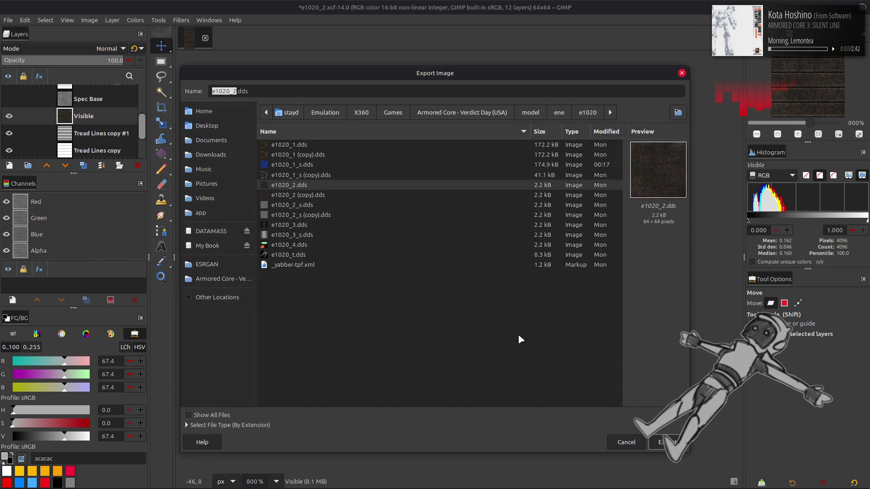
left_click(668, 442)
left_click(491, 304)
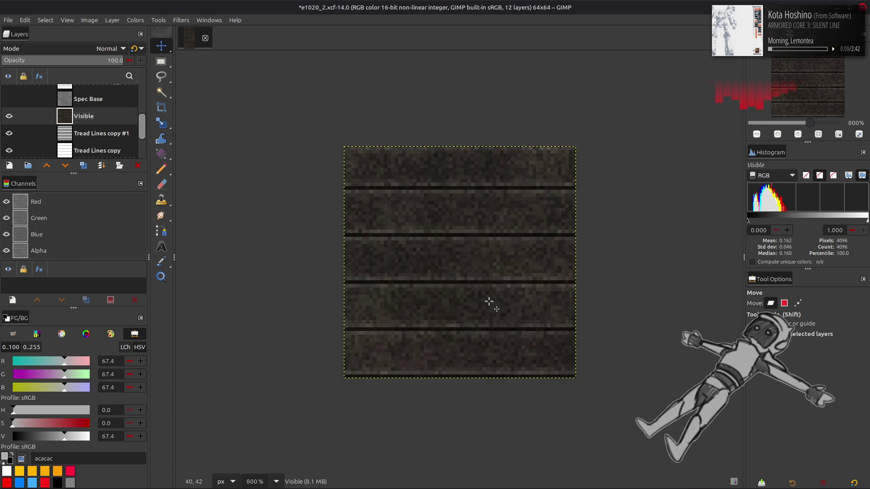
left_click(446, 289)
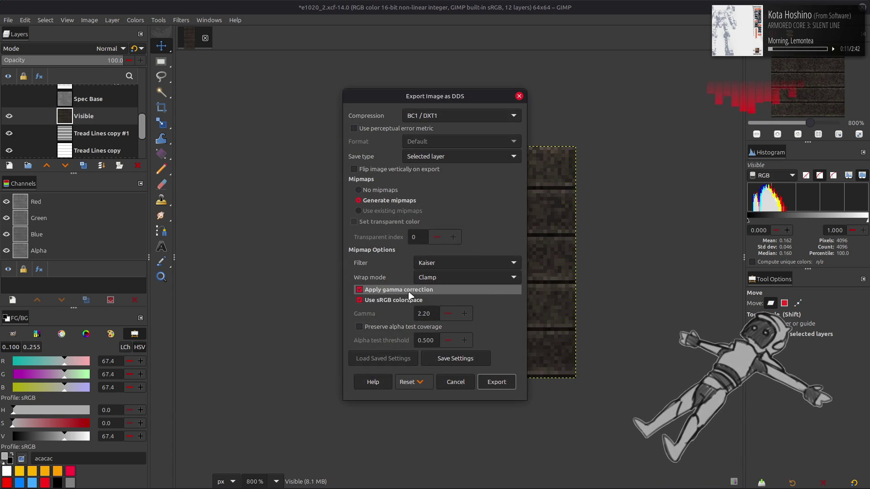
scroll(443, 282, "up", 1)
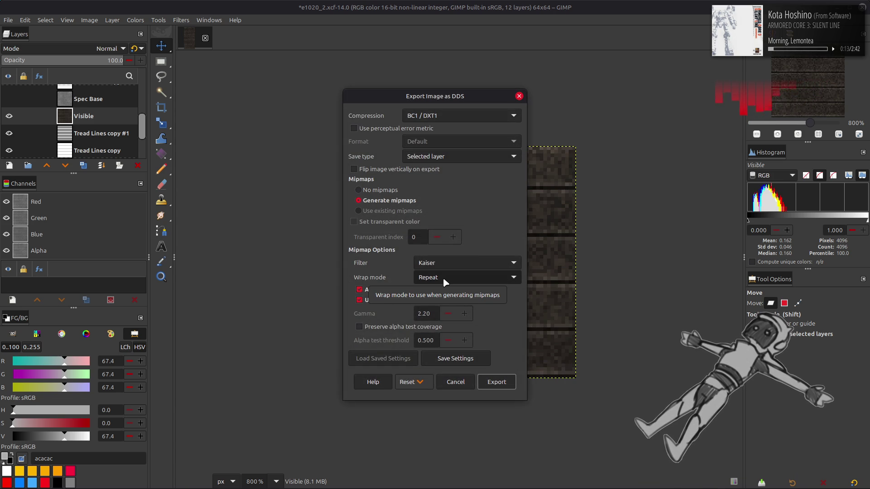
left_click(496, 382)
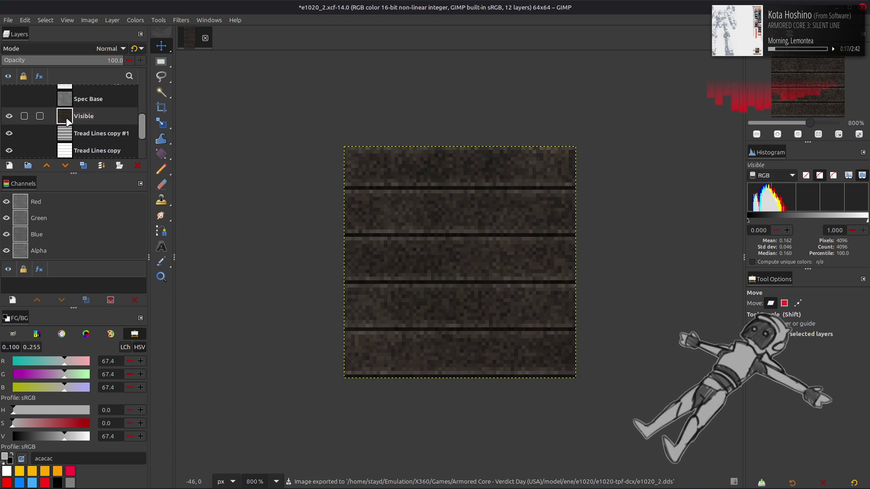
Show the blue Spec Alt layer again and make it the current layer
scroll(67, 120, "up", 3)
scroll(67, 120, "up", 1)
left_click(8, 101)
left_click(86, 101)
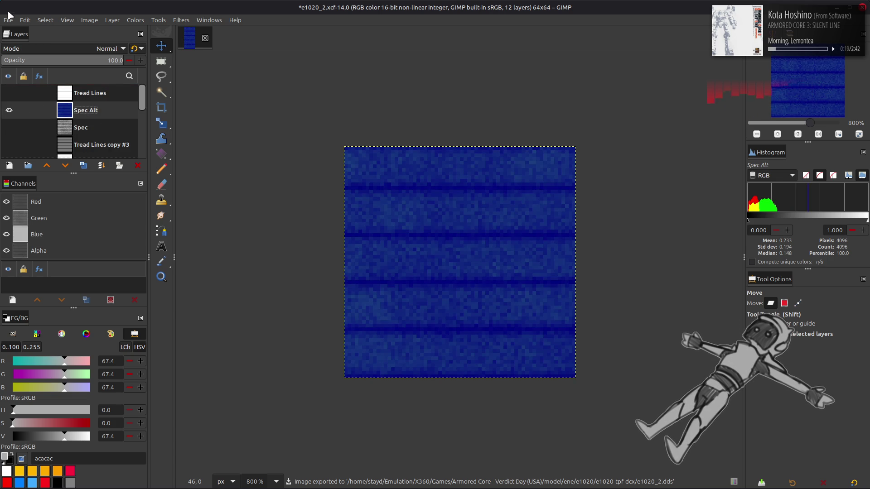
Export the Spec Alt layer over e1020_2_s.dds as DDS, replacing the existing file
left_click(8, 20)
left_click(28, 175)
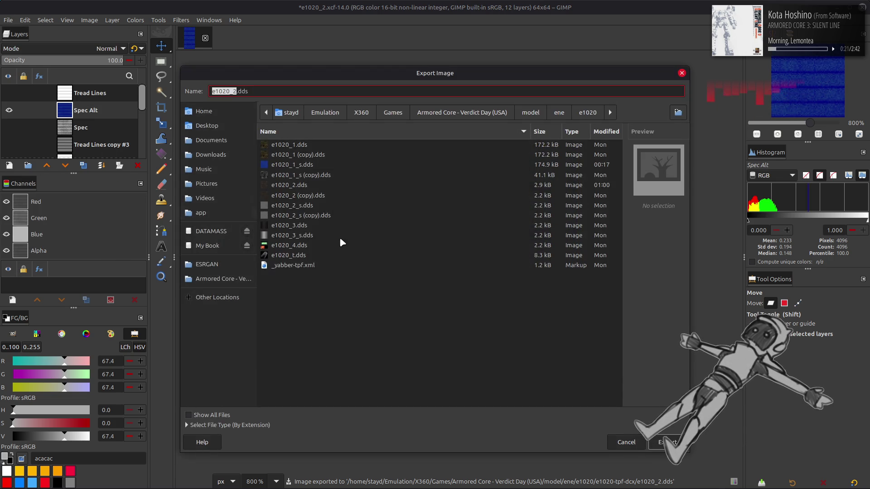
left_click(322, 206)
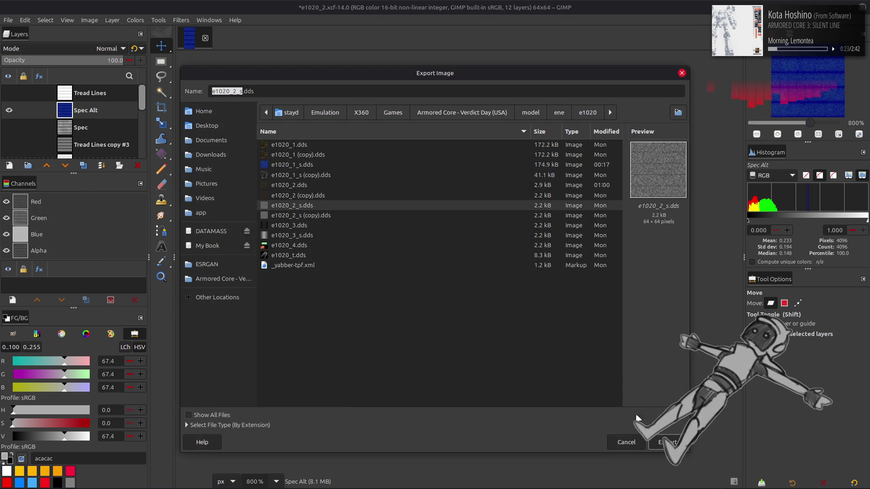
key("Return")
left_click(503, 306)
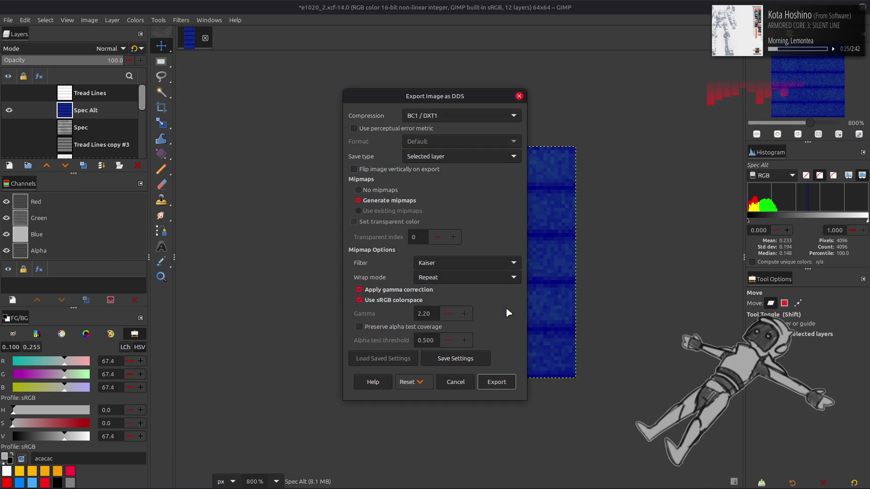
left_click(496, 381)
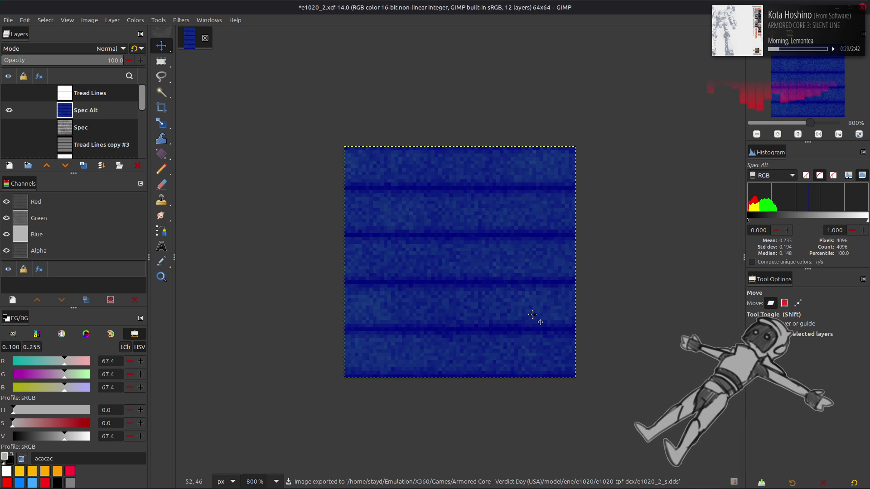
Switch to Blender and show the e1020 tank in the Shading workspace
key("alt+Tab")
key("alt+Tab")
key("alt+Tab")
key("alt+Tab")
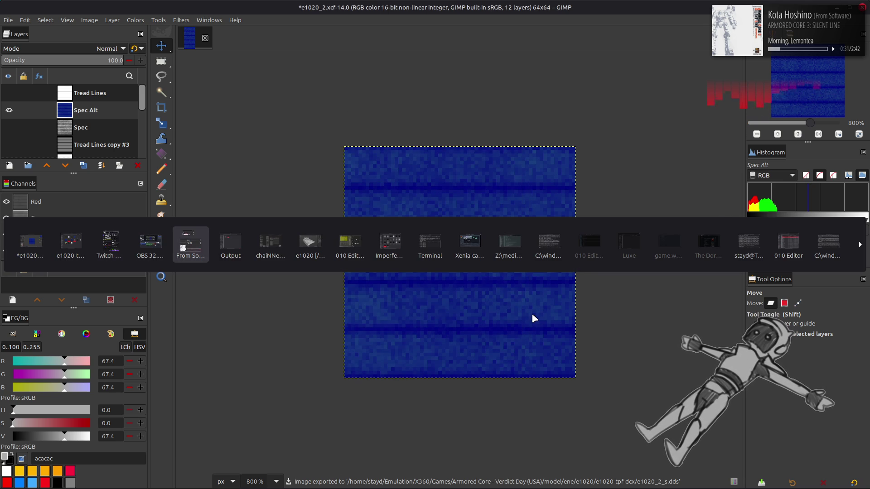
left_click(317, 253)
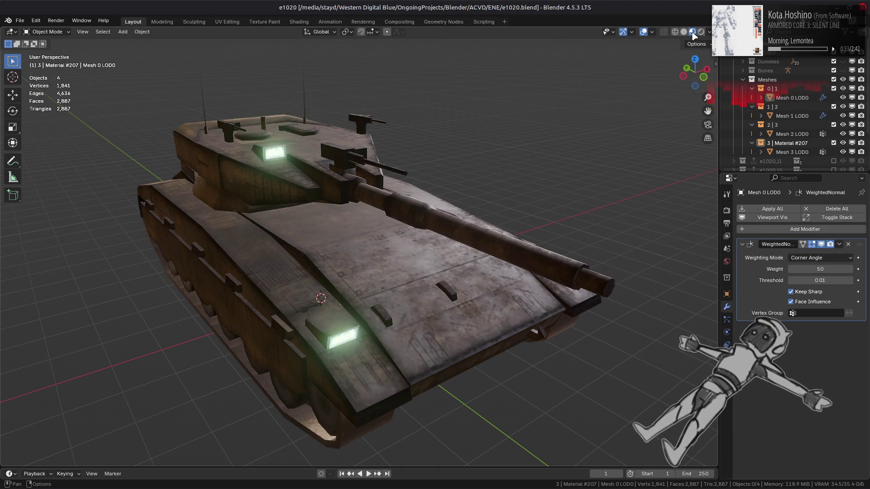
left_click(299, 21)
scroll(421, 148, "up", 3)
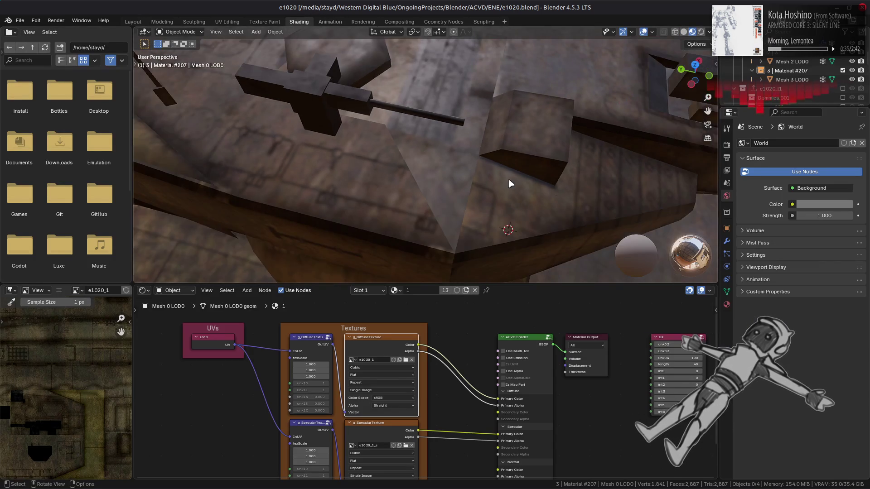
Select the Mesh 1 LOD0 track piece and preview its specular texture
scroll(480, 142, "down", 3)
mouse_move(490, 146)
middle_mouse_down()
mouse_move(150, 79)
mouse_move(543, 118)
mouse_move(439, 148)
mouse_move(453, 189)
mouse_move(460, 159)
mouse_move(497, 120)
mouse_move(449, 142)
middle_mouse_up()
left_click(392, 163)
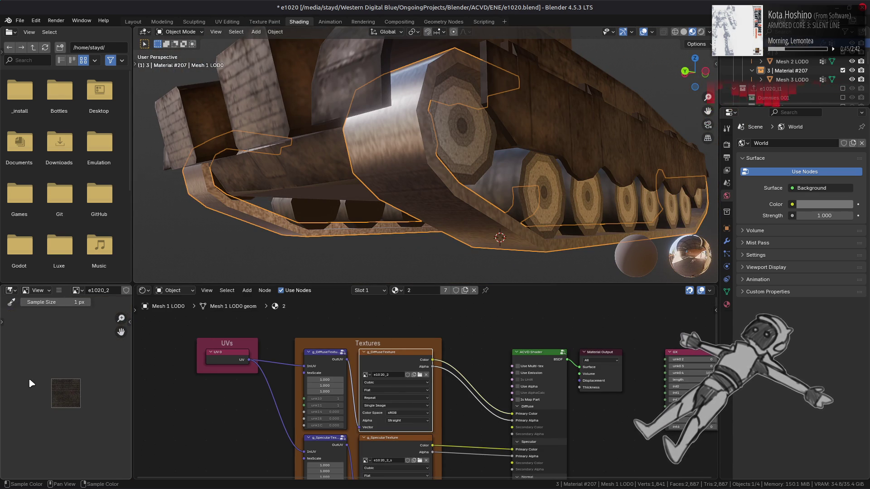
middle_click_drag(324, 203, 326, 195)
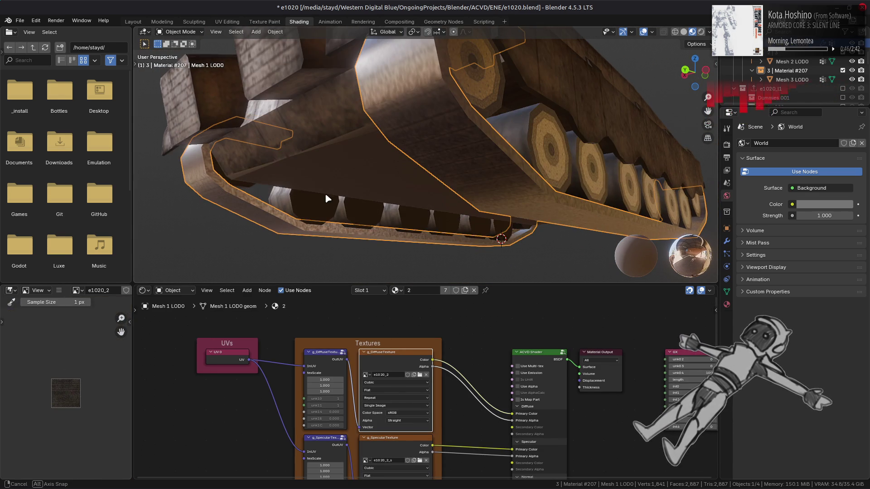
left_click(398, 443)
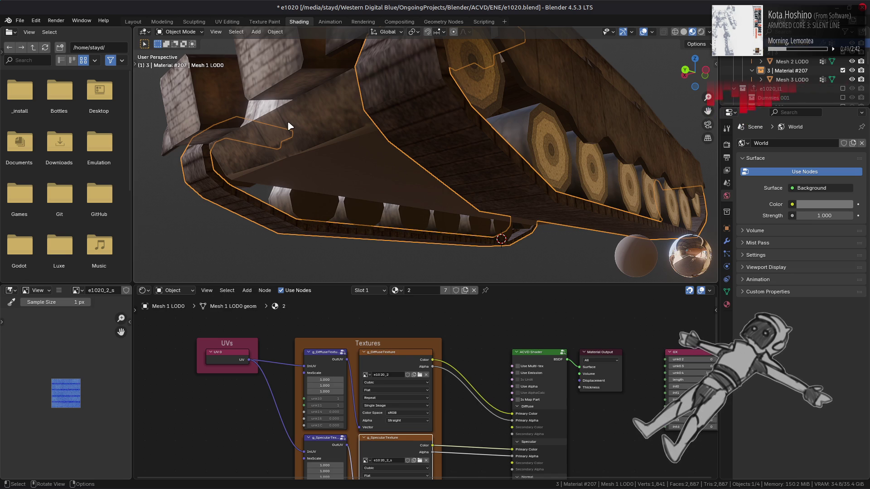
Inspect the tracks and underside with the new texture, deselect all, and save e1020.blend
mouse_move(288, 122)
middle_mouse_down()
mouse_move(313, 103)
mouse_move(363, 102)
mouse_move(378, 105)
mouse_move(383, 123)
mouse_move(437, 132)
mouse_move(304, 130)
middle_mouse_up()
mouse_move(245, 126)
middle_mouse_down()
mouse_move(346, 126)
mouse_move(271, 129)
mouse_move(295, 107)
mouse_move(339, 111)
mouse_move(268, 98)
mouse_move(254, 111)
mouse_move(329, 116)
mouse_move(314, 100)
mouse_move(293, 105)
mouse_move(410, 108)
mouse_move(360, 145)
mouse_move(311, 140)
mouse_move(514, 140)
mouse_move(287, 124)
mouse_move(277, 139)
middle_mouse_up()
mouse_move(458, 134)
middle_mouse_down("ctrl")
mouse_move(469, 153)
mouse_move(464, 142)
middle_mouse_up("ctrl")
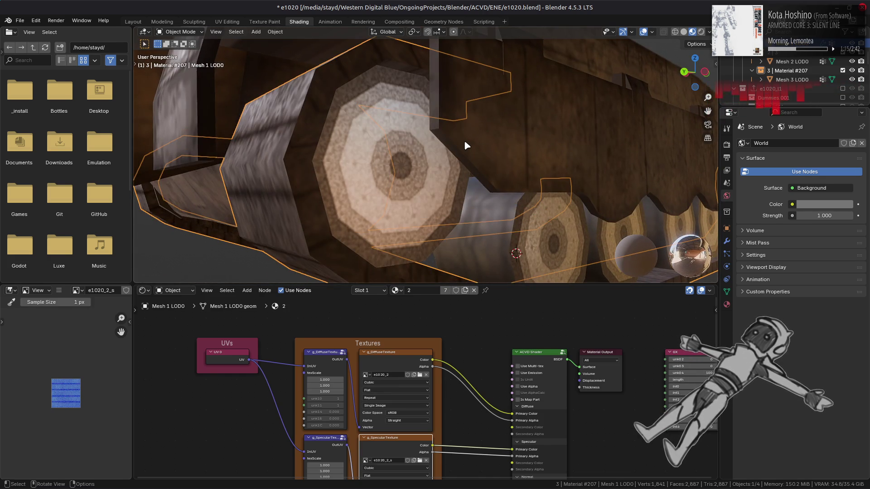
scroll(463, 140, "down", 4)
scroll(464, 140, "up", 4)
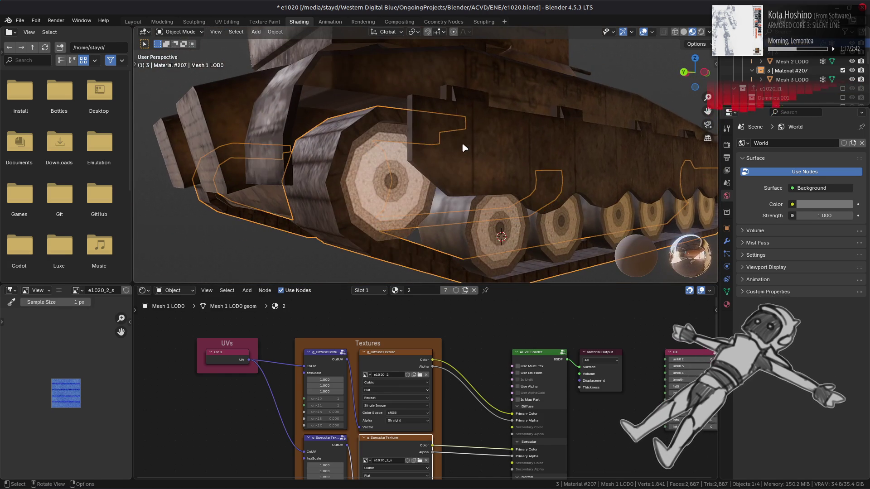
key("alt+a")
scroll(462, 144, "down", 3)
mouse_move(463, 144)
middle_mouse_down()
mouse_move(548, 186)
mouse_move(466, 192)
mouse_move(451, 184)
mouse_move(474, 190)
middle_mouse_up()
key("ctrl+s")
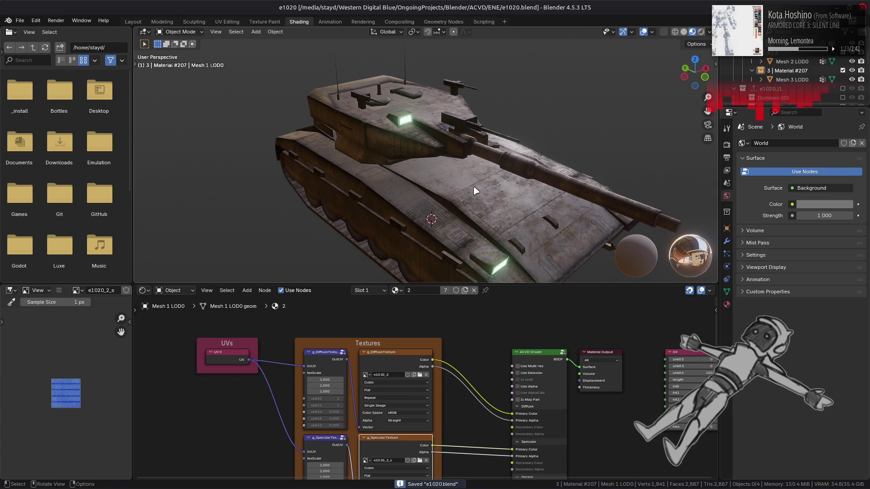
mouse_move(64, 487)
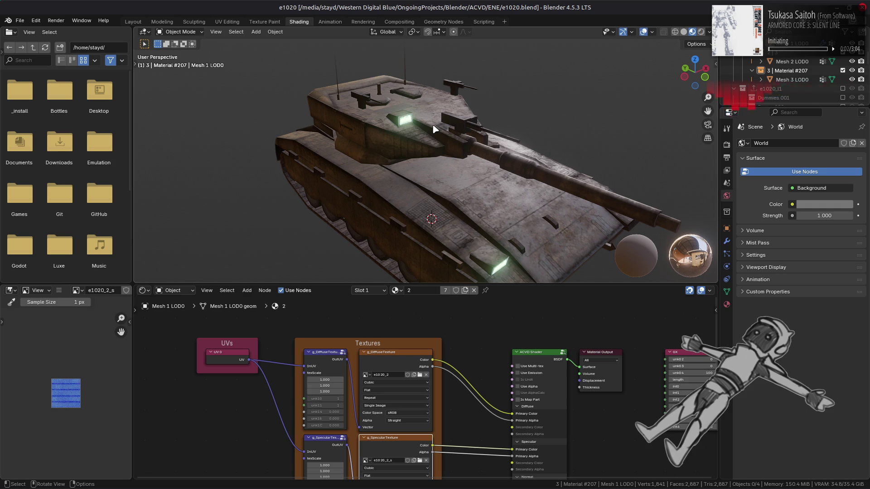
In the Layout workspace, turn on render shadows for the viewport
left_click(133, 21)
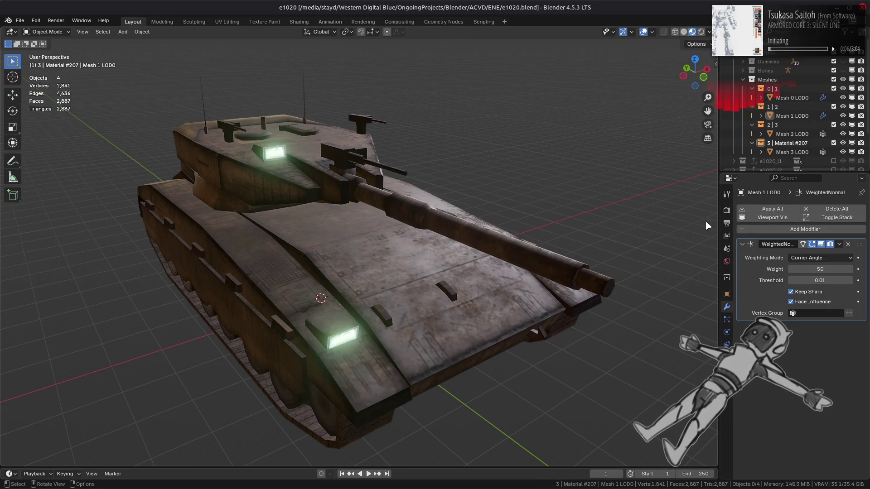
left_click(727, 211)
left_click(755, 310)
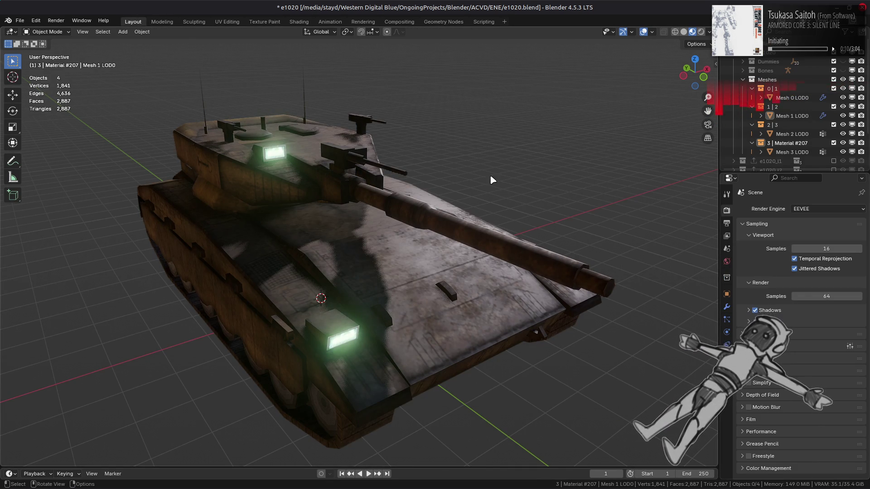
Preview the tank under several alternative HDRI lighting environments, including a darker one
left_click(709, 32)
left_click(704, 108)
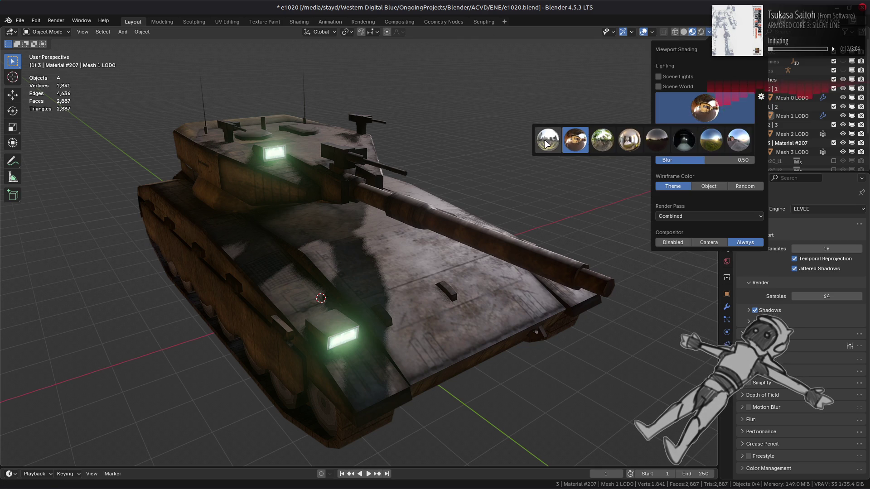
left_click(545, 140)
middle_click_drag(442, 181, 462, 183, "shift")
left_click(710, 31)
left_click(704, 108)
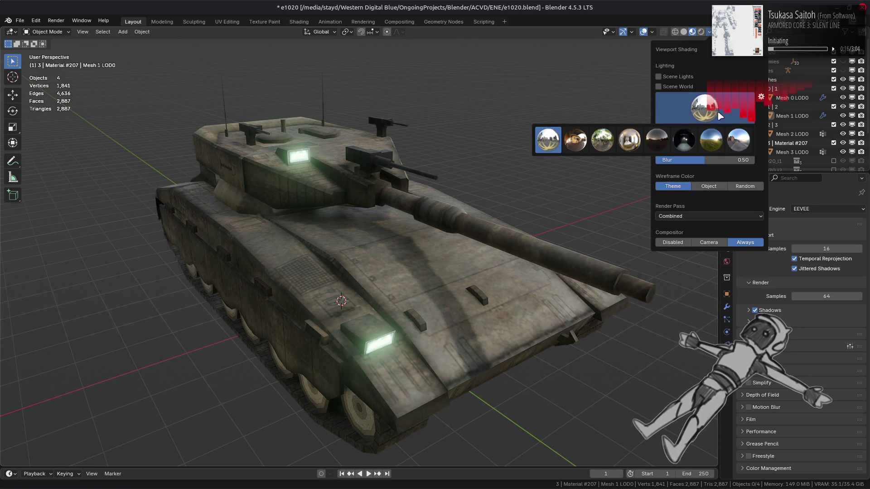
left_click(711, 138)
left_click(706, 108)
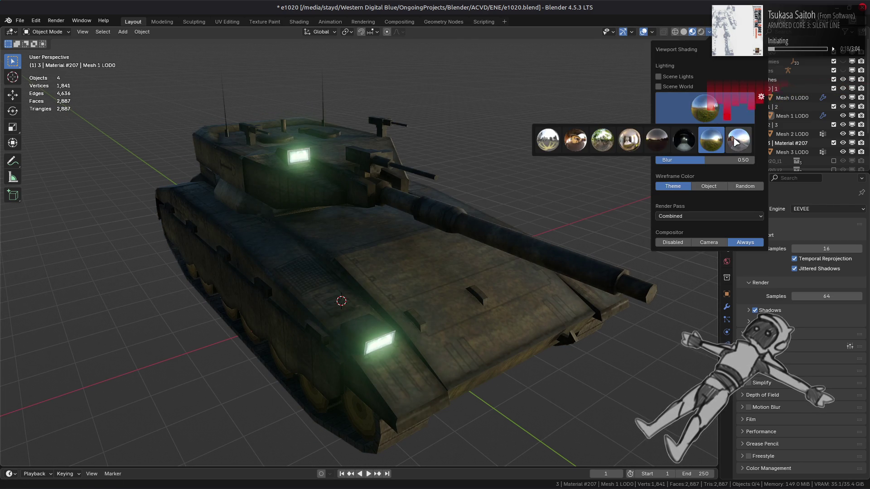
left_click(736, 142)
Try the warm, forest and brighter HDRIs while viewing the tank from above and behind
left_click(705, 107)
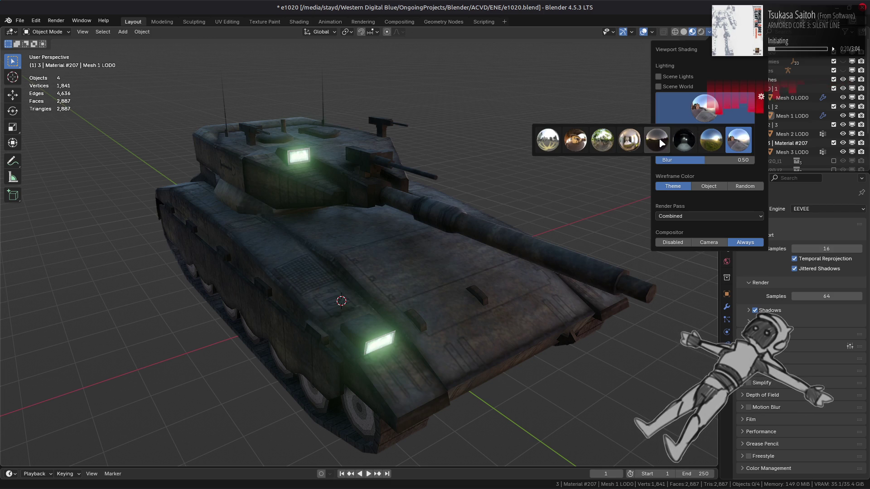
left_click(630, 140)
left_click(704, 108)
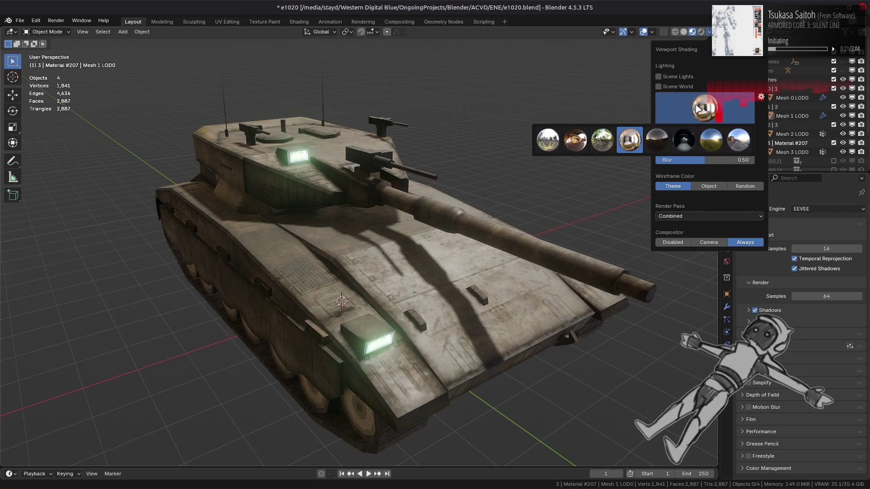
left_click(596, 141)
left_click(706, 106)
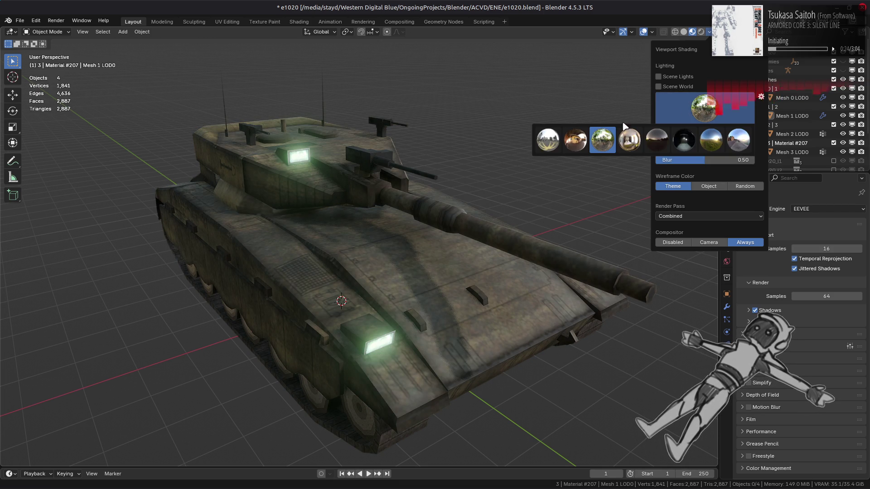
left_click(553, 146)
middle_click_drag(494, 140, 468, 159)
mouse_move(248, 171)
middle_mouse_down()
mouse_move(353, 206)
mouse_move(349, 198)
middle_mouse_up()
middle_click_drag(317, 235, 614, 110)
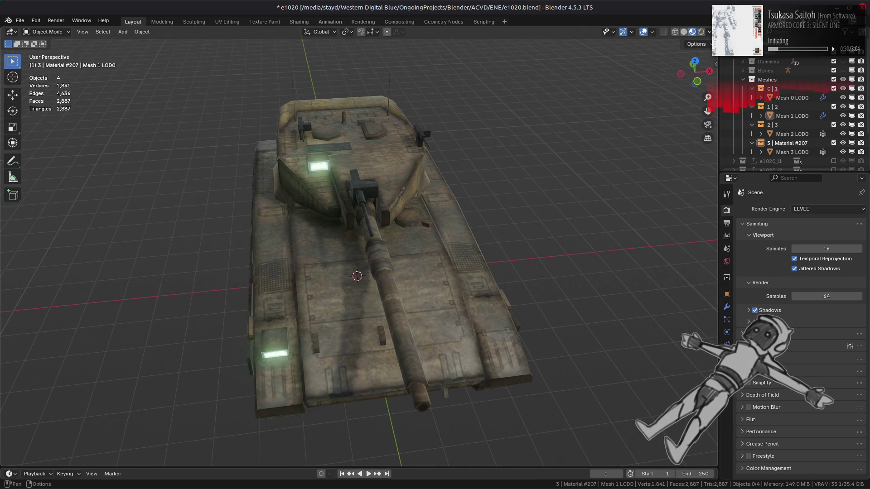
Check rendered shading, return to Material Preview, and relight the tank with the forest HDRI
left_click(701, 31)
left_click(692, 32)
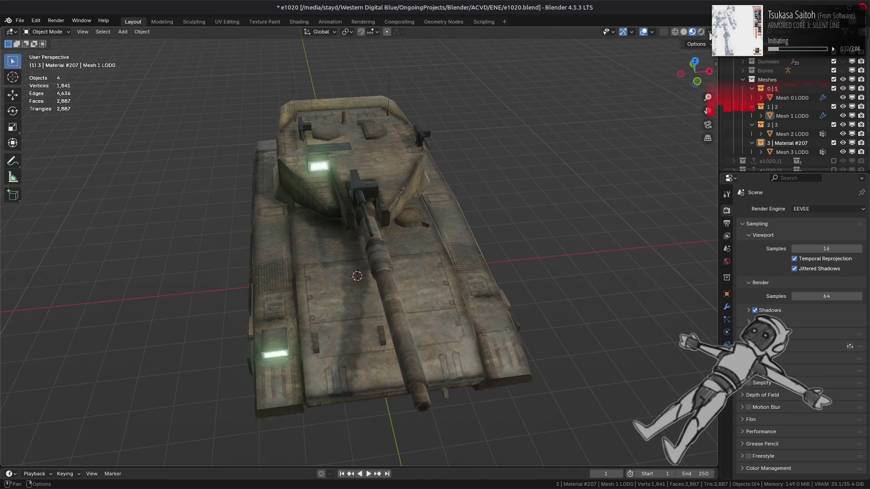
left_click(709, 31)
left_click(704, 108)
left_click(605, 141)
mouse_move(431, 208)
middle_mouse_down()
mouse_move(435, 196)
mouse_move(443, 210)
middle_mouse_up()
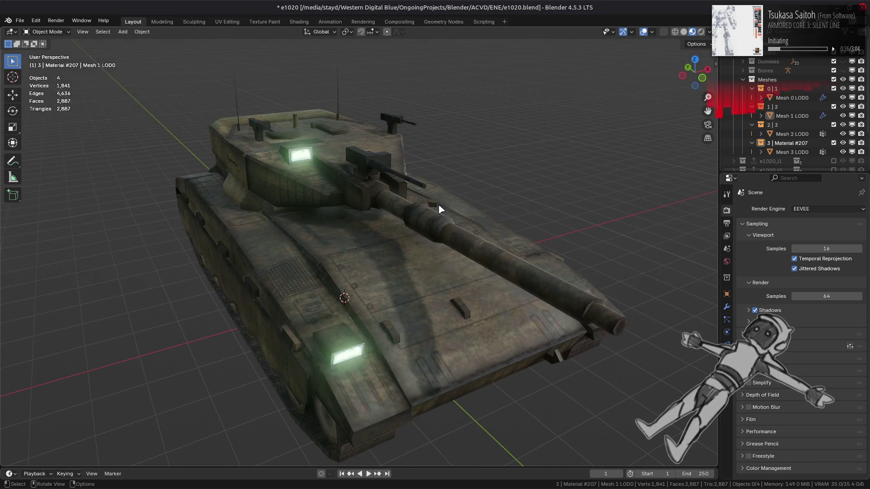
Turn shadows off, make Mesh 0 LOD0 active, save e1020.blend, and switch to GIMP
left_click(755, 310)
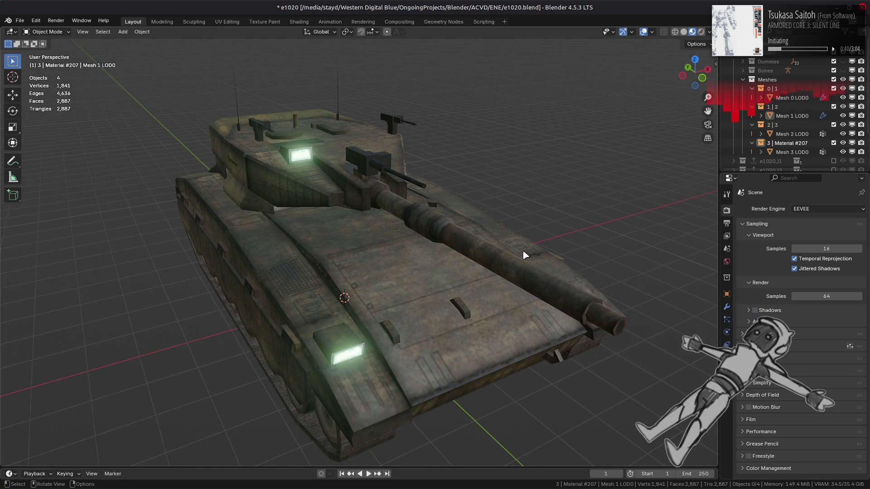
left_click(507, 256)
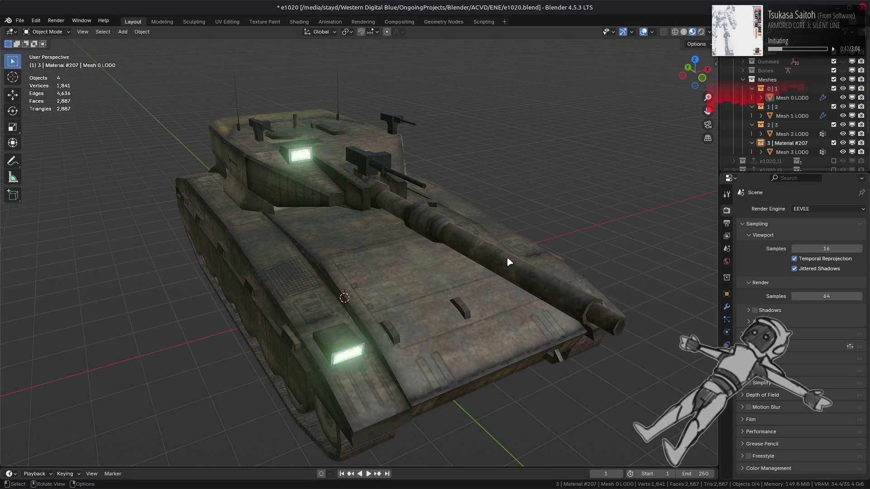
key("ctrl+s")
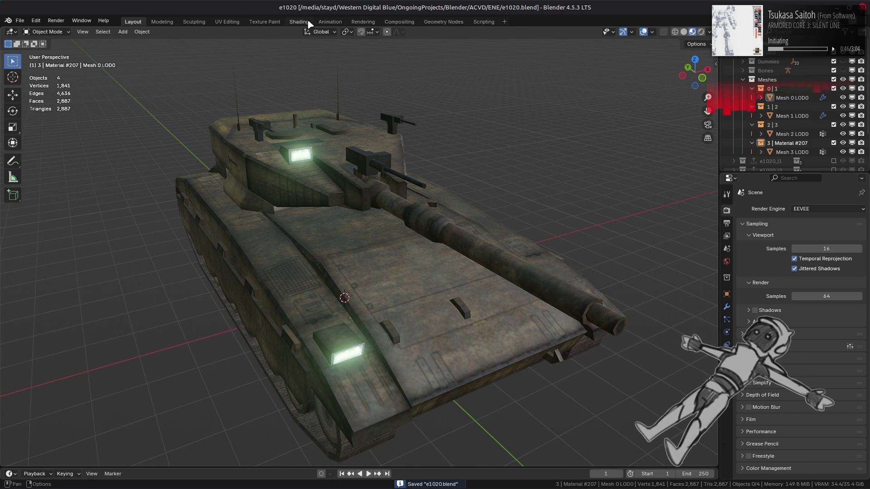
key("alt+Tab")
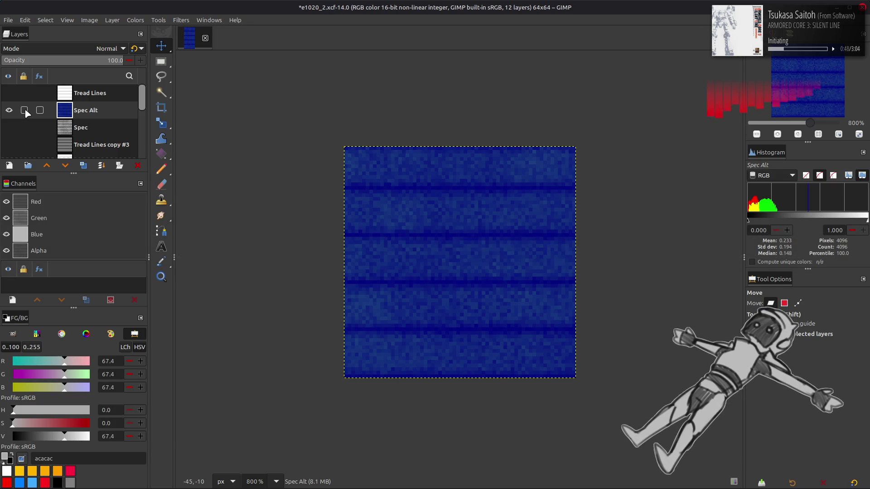
Hide the Spec Alt layer and save e1020_2.xcf
left_click(9, 110, "shift")
scroll(12, 113, "down", 3)
left_click(101, 115)
key("ctrl+s")
Open e1020_1.xcf from the recent files list
left_click(25, 20)
mouse_move(8, 20)
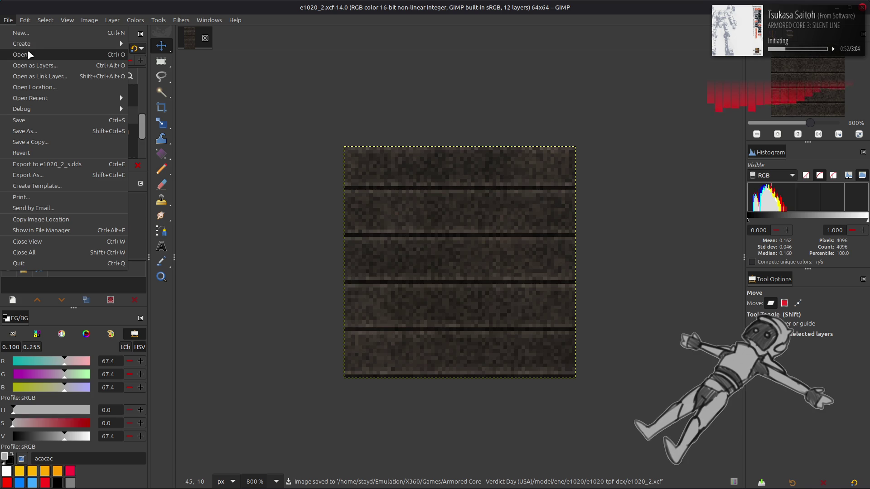
mouse_move(64, 95)
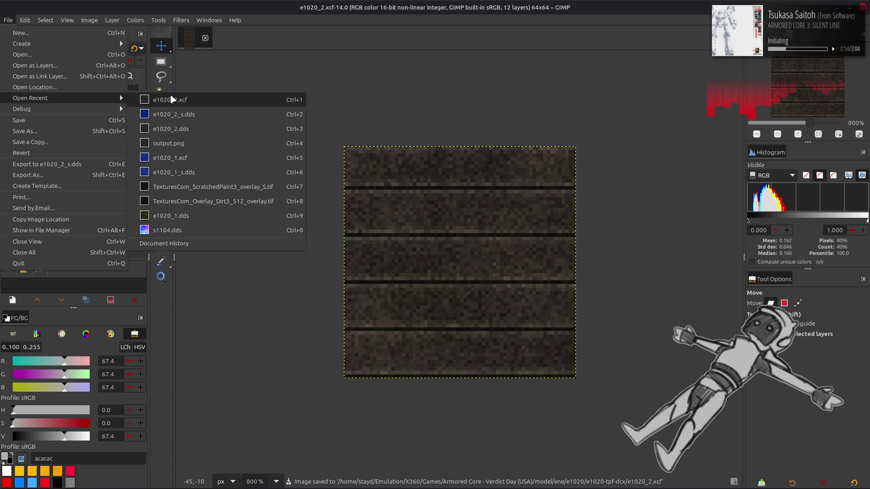
left_click(213, 157)
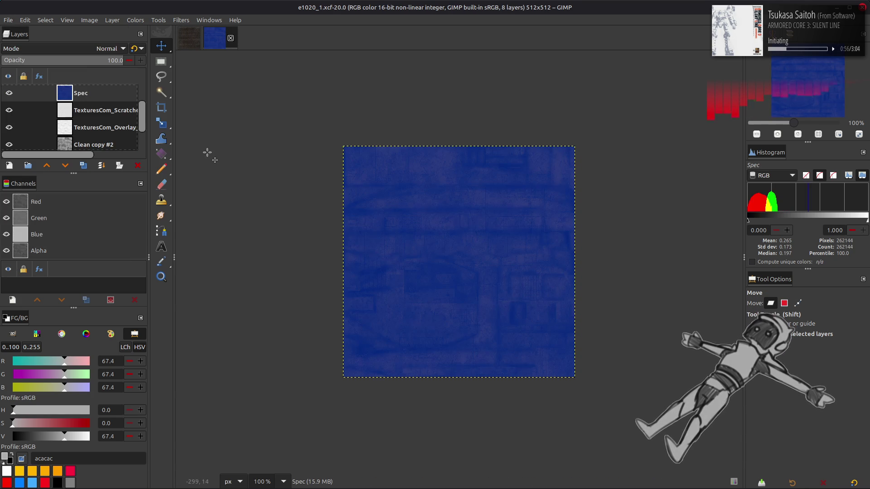
Hide the Spec, scratches, overlay and Clean copy #2 layers
left_click(10, 93)
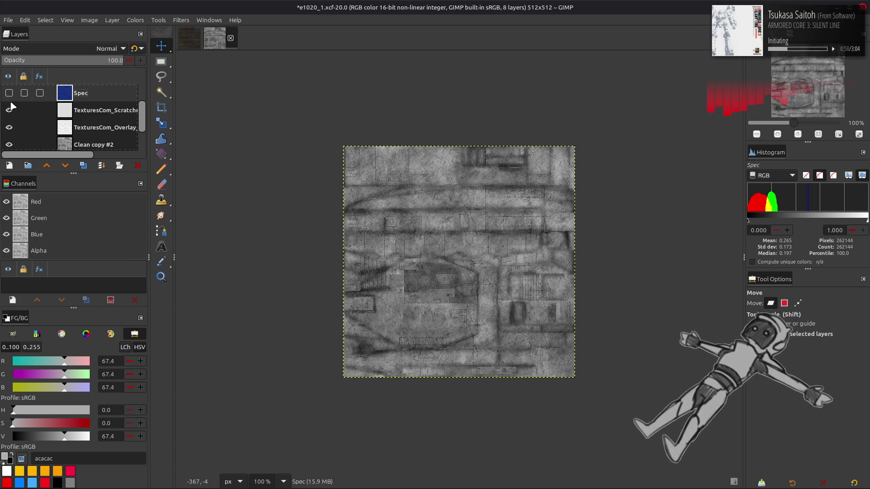
left_click(9, 110)
left_click(9, 127)
scroll(9, 123, "down", 1)
left_click(9, 120)
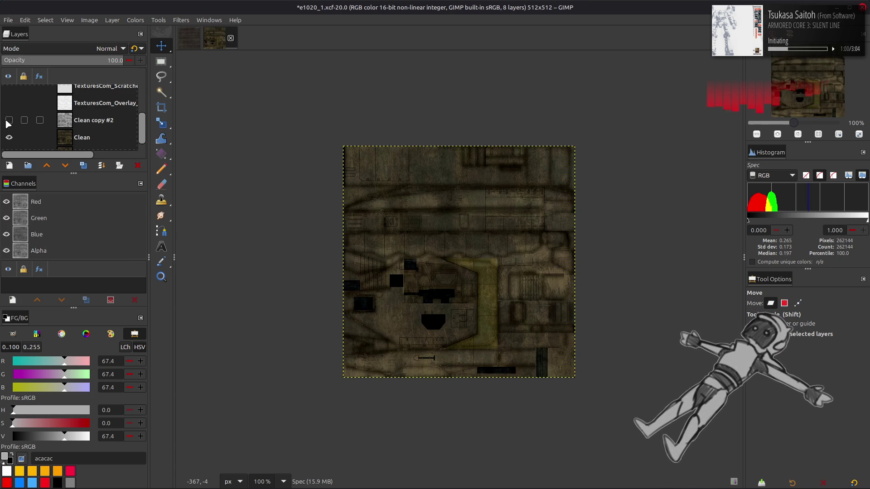
Select the Clean layer, zoom to 200%, and duplicate it
scroll(23, 116, "down", 1)
left_click(83, 129)
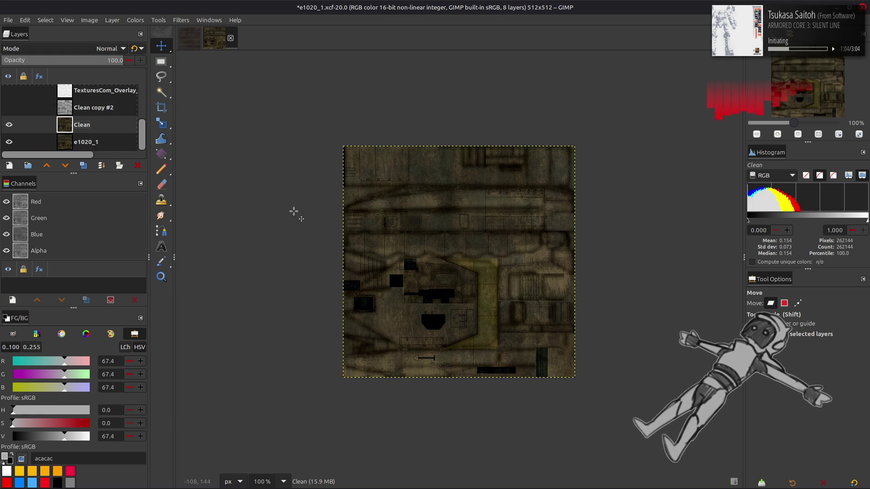
key("2")
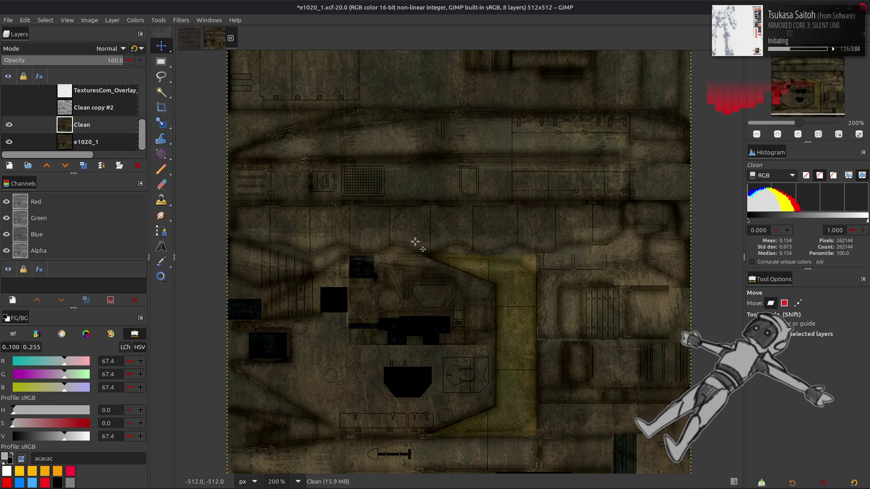
scroll(415, 242, "up", 1)
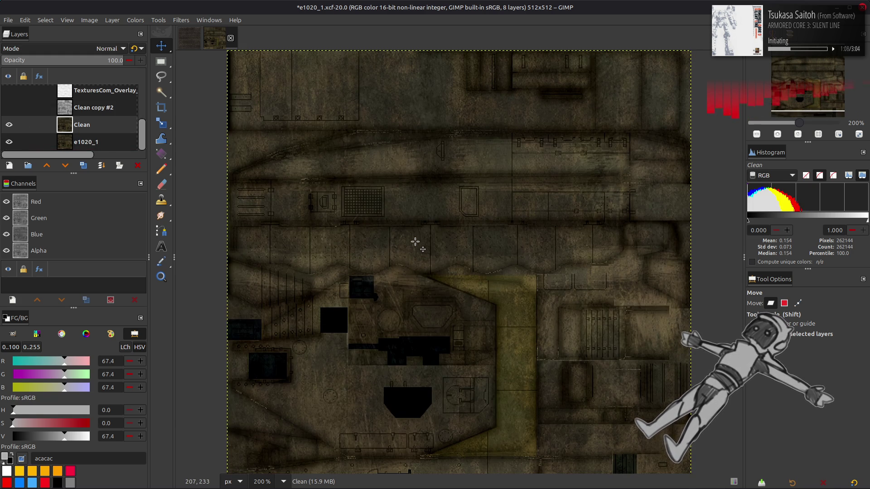
scroll(415, 242, "down", 2)
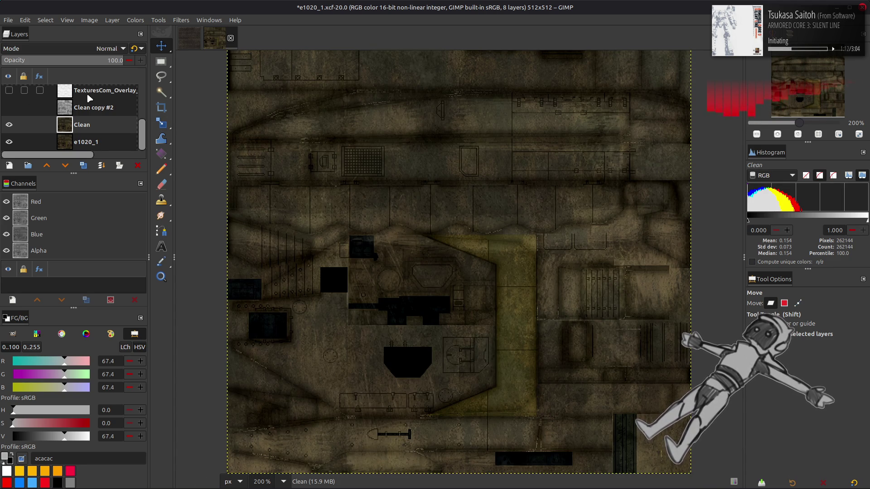
left_click(83, 166)
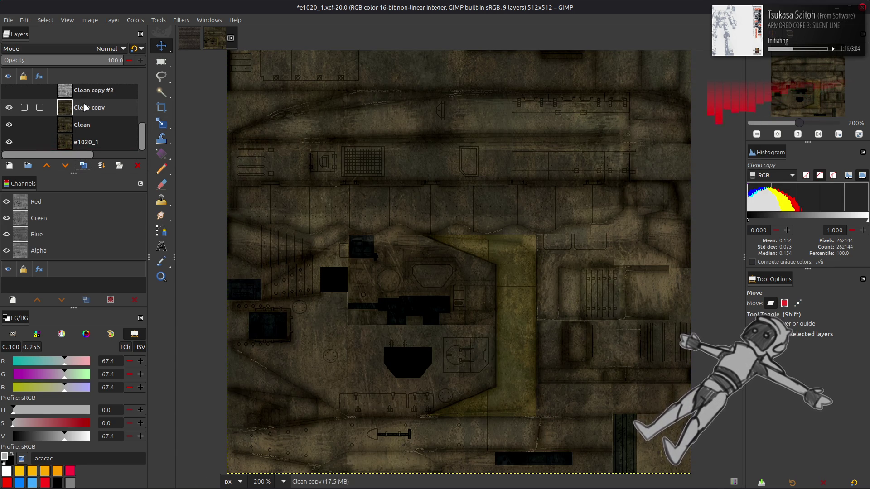
Try inverting Clean copy and a Levels gamma of 0.5, then undo back to the original
left_click(134, 21)
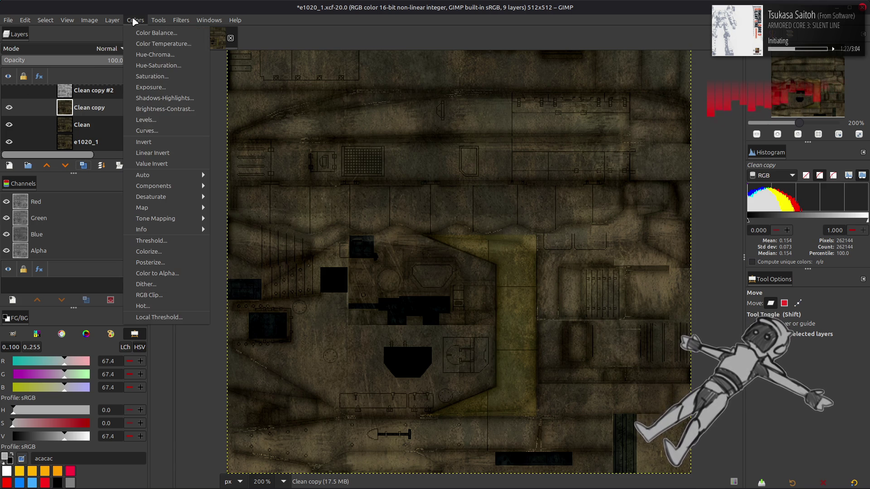
left_click(159, 159)
left_click(143, 22)
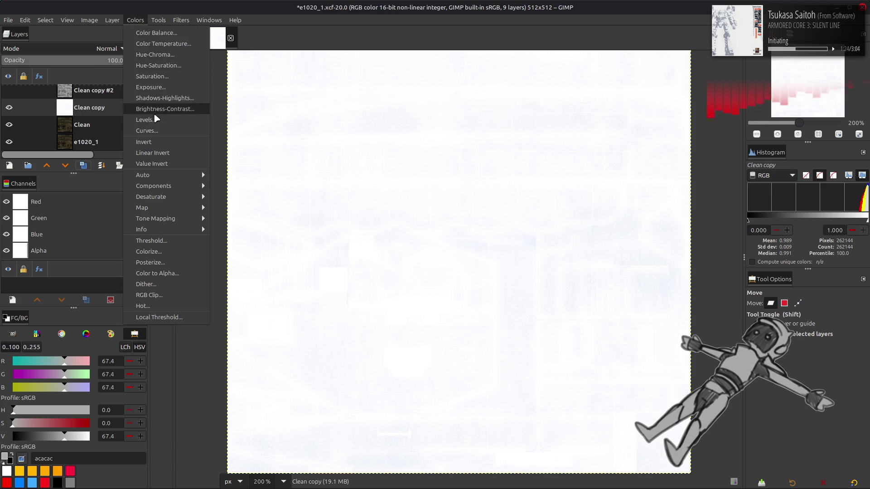
left_click(150, 112)
double_click(148, 314)
type("0.5")
left_click(223, 427)
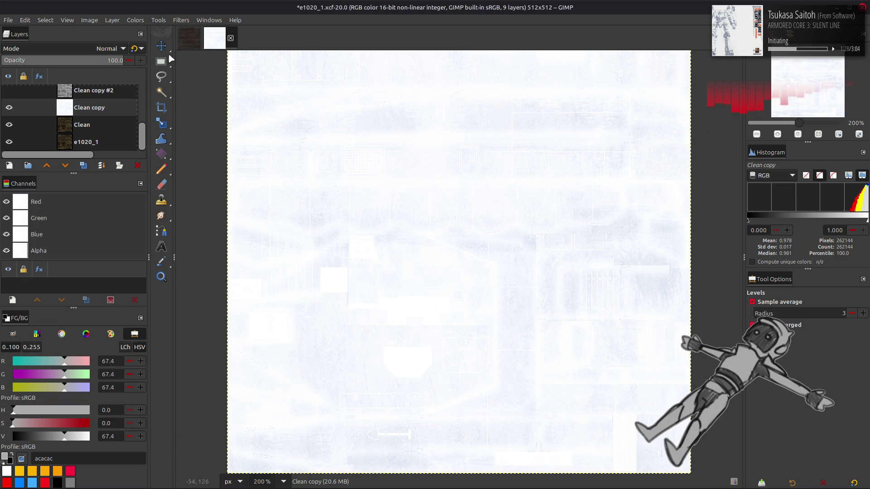
left_click(135, 20)
left_click(190, 154)
key("ctrl+z")
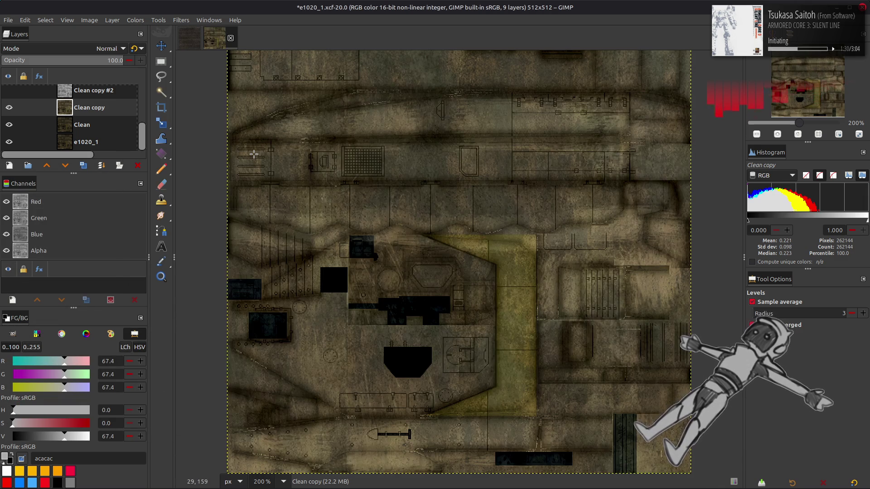
Duplicate the Clean layer and blend the new copy in LCh Color mode
key("m")
left_click(8, 107)
left_click(9, 107)
left_click(86, 124)
left_click(83, 166)
left_click(107, 48)
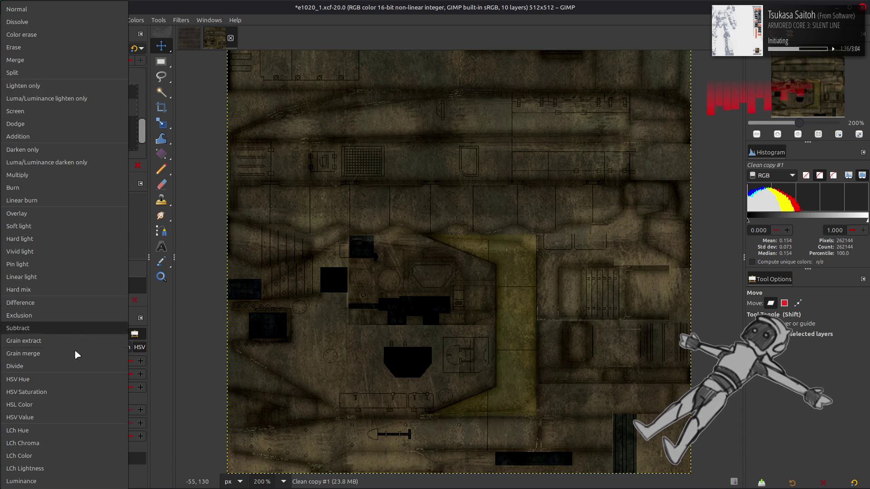
left_click(58, 460)
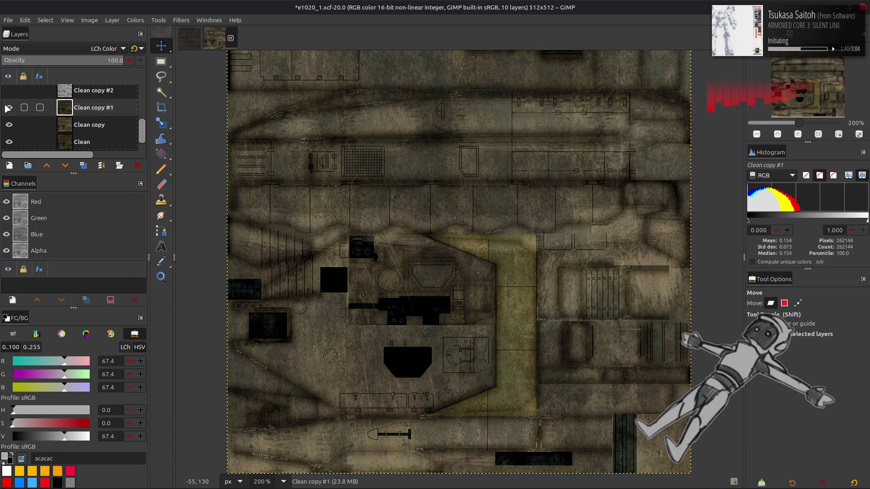
Change Clean copy #1's blend mode to LCh Hue
scroll(61, 52, "up", 1)
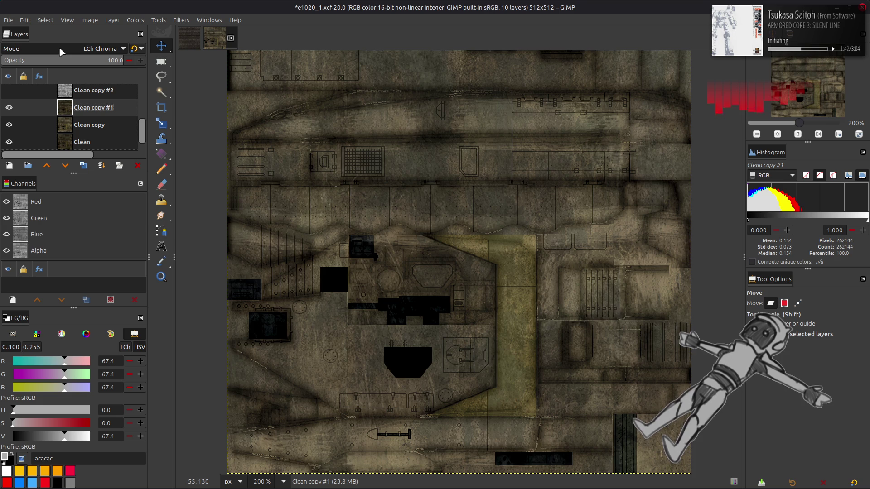
scroll(61, 52, "up", 1)
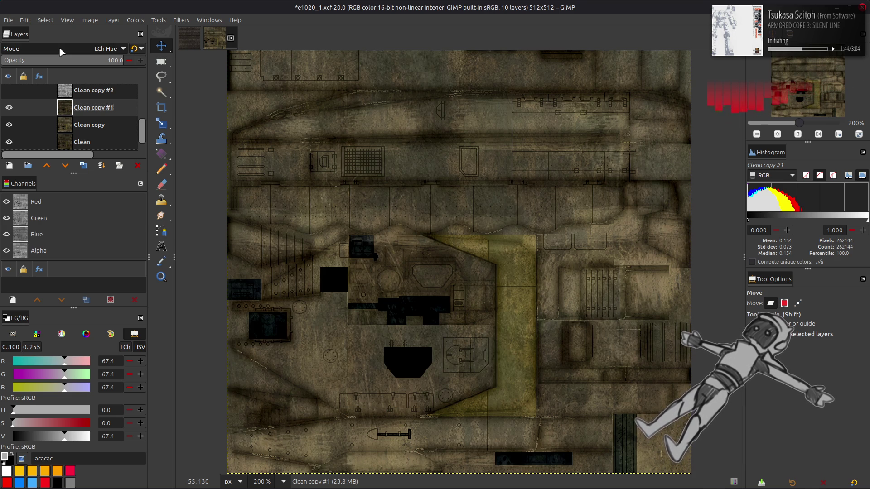
scroll(61, 53, "up", 1)
scroll(62, 52, "up", 1)
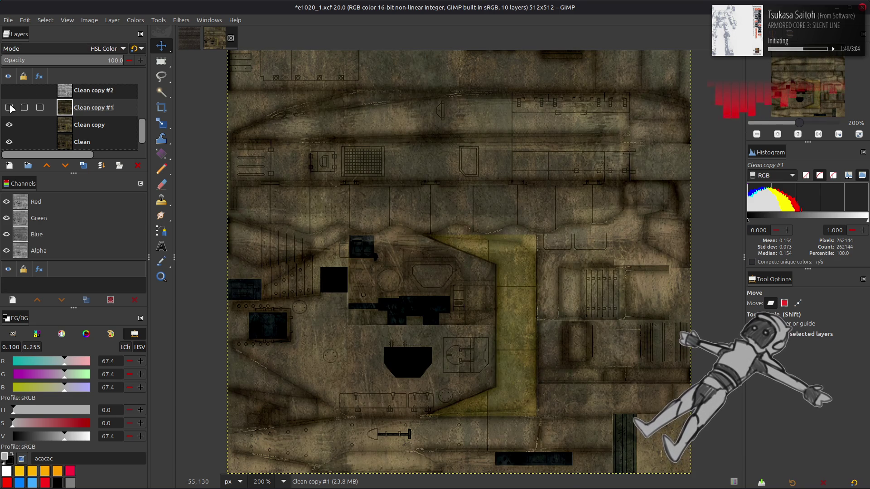
scroll(59, 52, "up", 1)
scroll(59, 52, "up", 1)
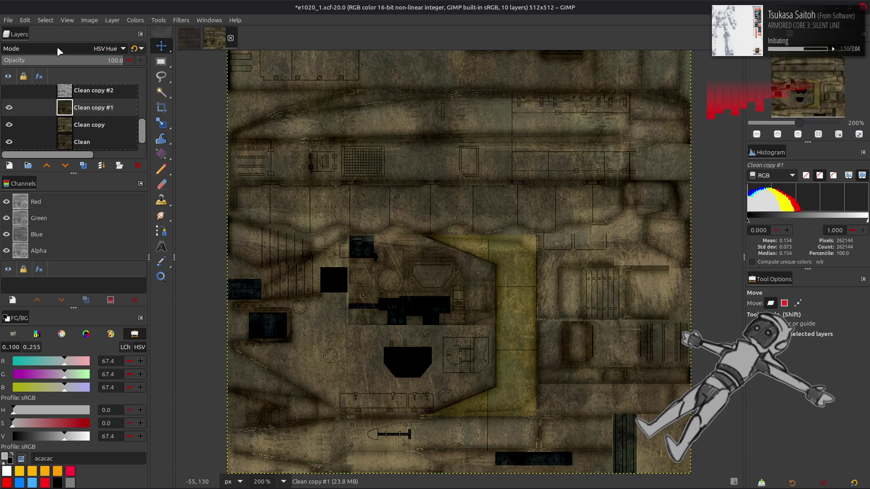
left_click(58, 50)
left_click(40, 101)
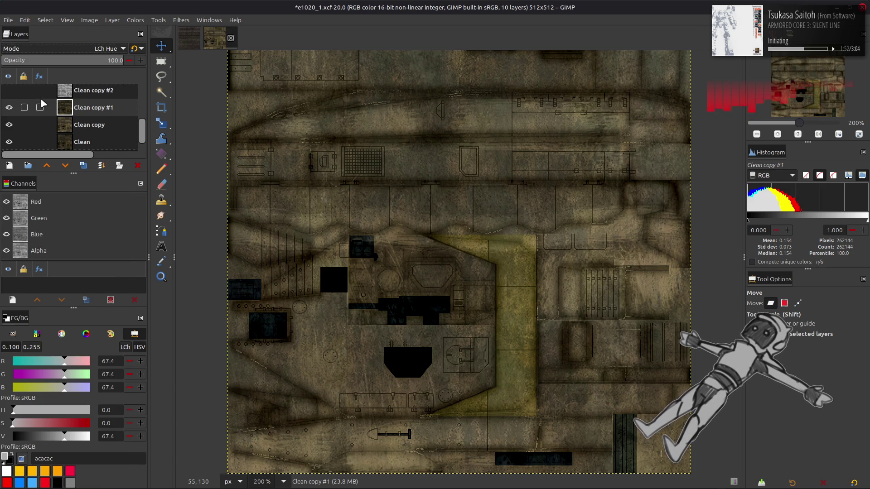
scroll(50, 54, "down", 1)
scroll(50, 54, "down", 1)
scroll(50, 54, "up", 1)
scroll(50, 54, "down", 1)
scroll(50, 55, "up", 1)
scroll(50, 54, "up", 1)
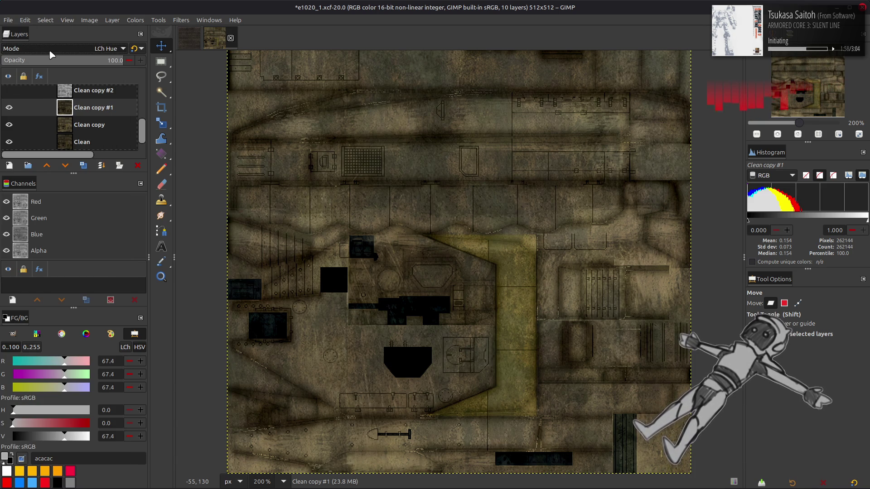
scroll(50, 54, "down", 1)
scroll(50, 55, "up", 1)
scroll(50, 55, "down", 2)
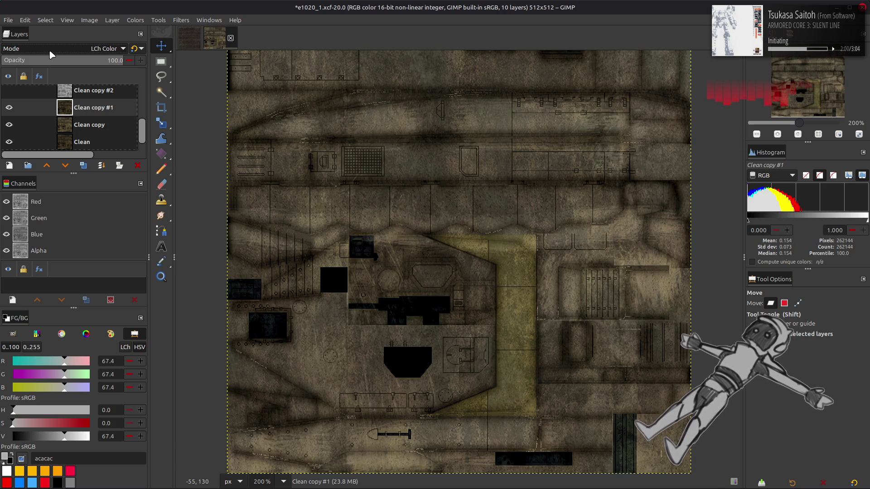
scroll(50, 54, "up", 2)
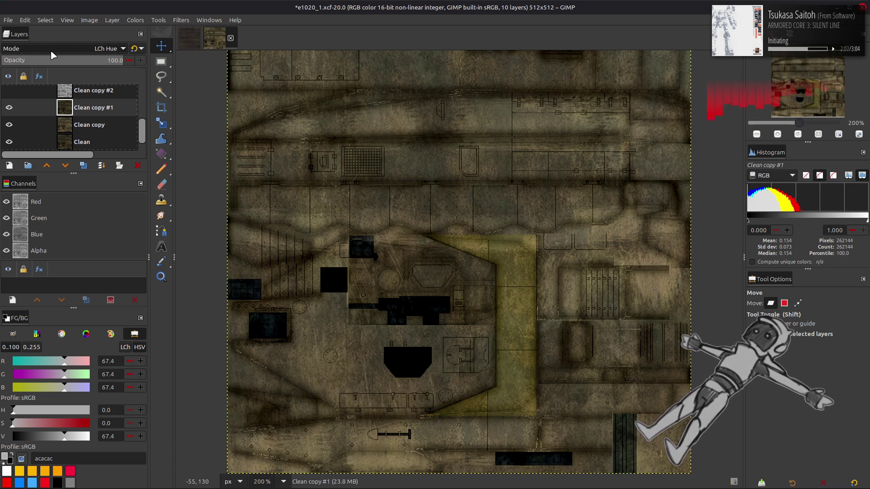
Merge Clean copy #1 down and rename the merged layer Recolor
right_click(90, 111)
left_click(120, 215)
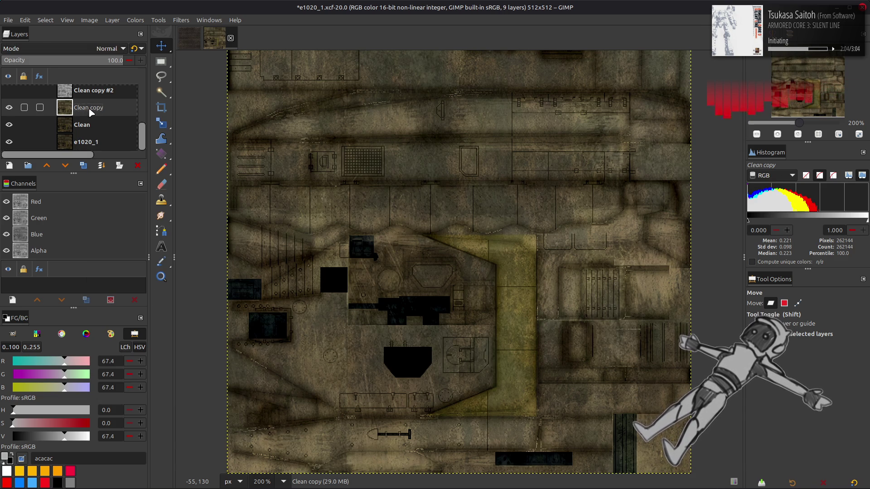
double_click(88, 107)
type("Red")
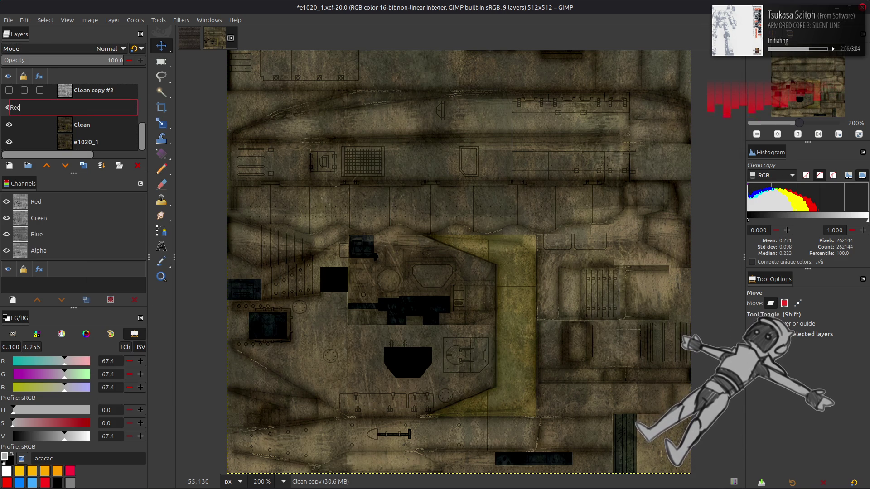
key("Return")
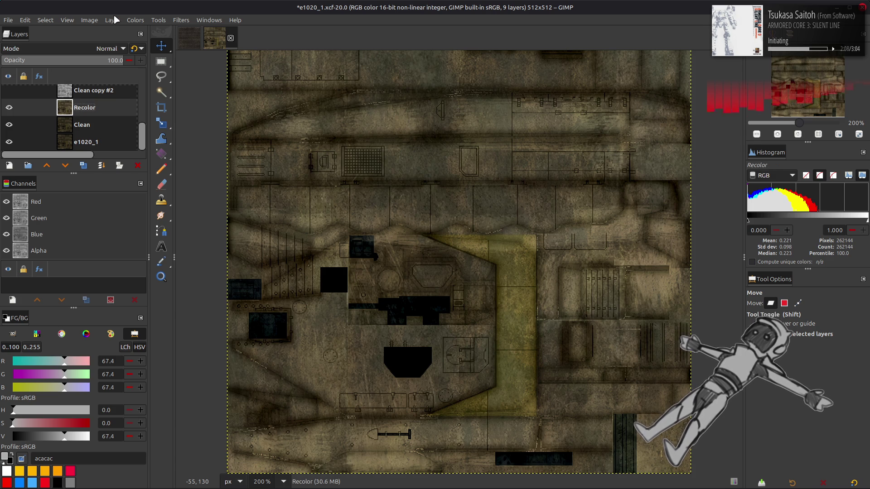
Apply a Hue-Chroma adjustment to Recolor with Hue set to -10
left_click(151, 20)
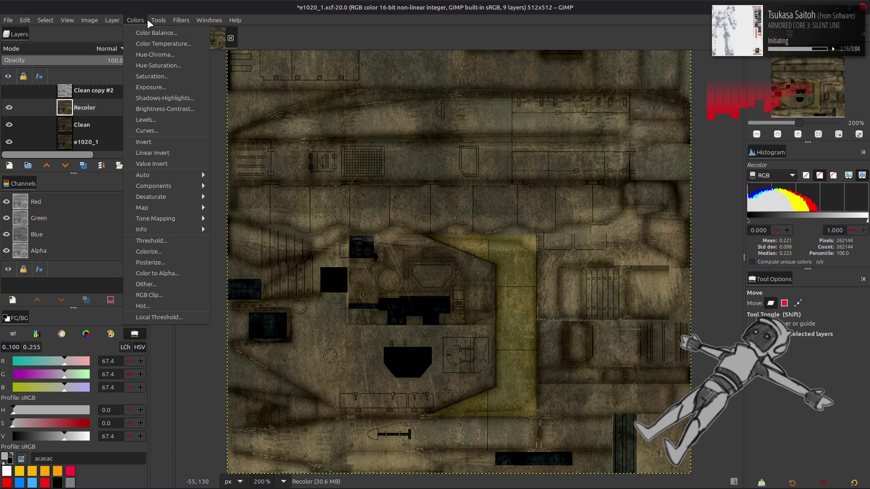
left_click(163, 54)
left_click_drag(82, 247, 62, 243)
type("-5")
key("Return")
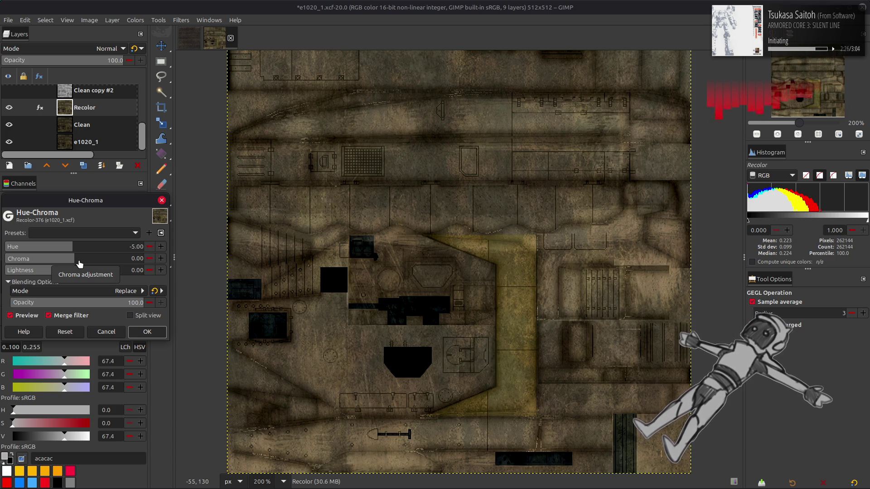
left_click(66, 246)
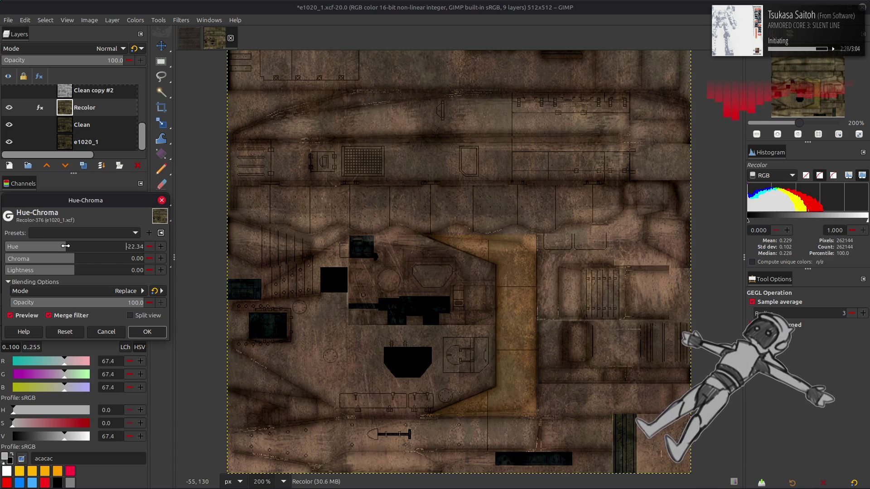
type("-1")
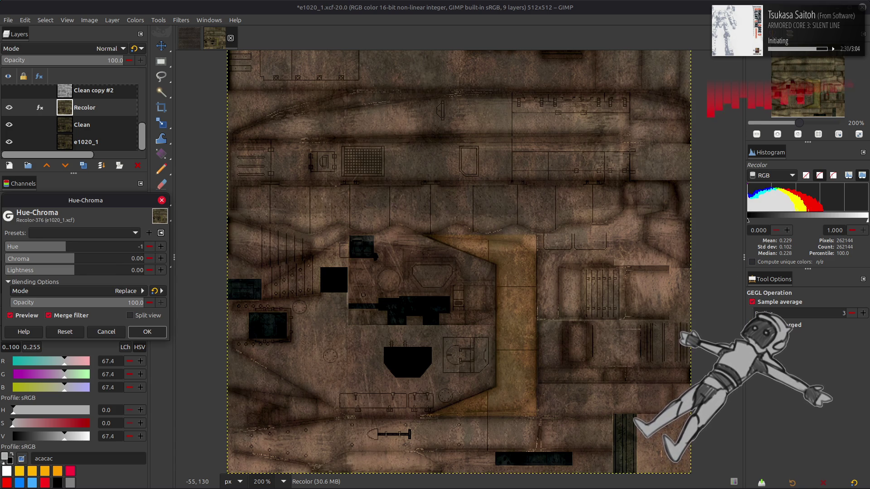
key("Return")
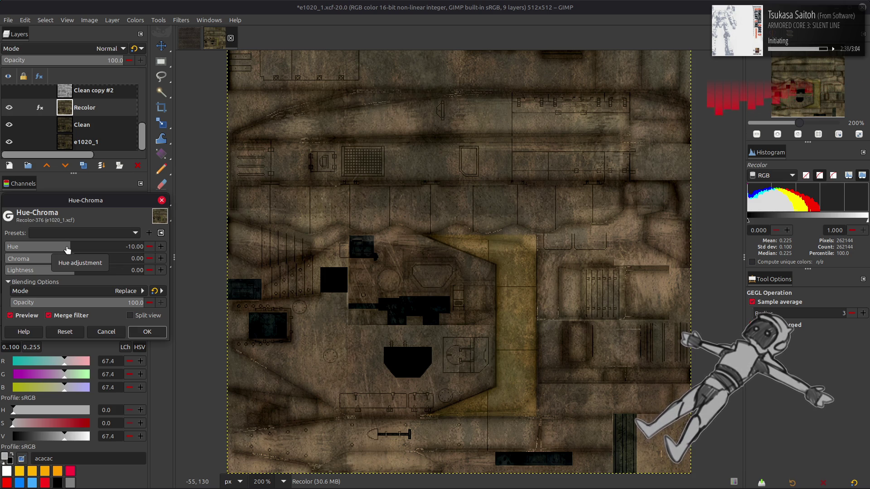
scroll(309, 288, "up", 2)
left_click(147, 332)
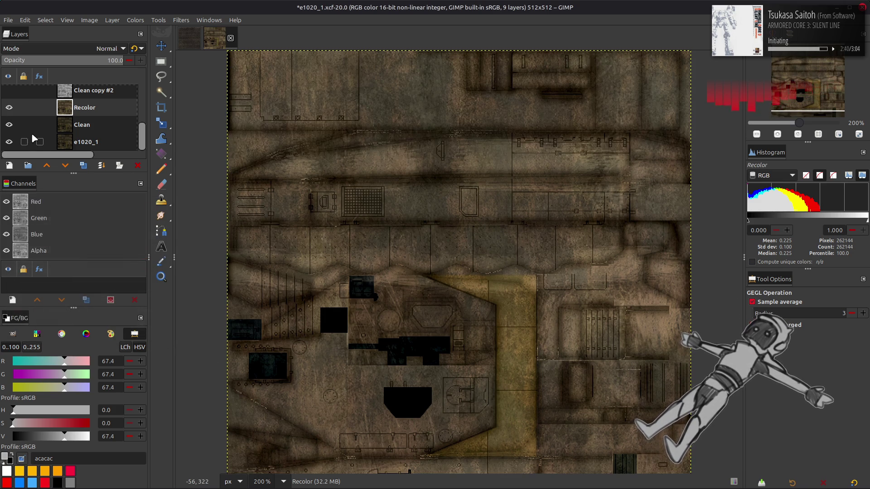
Compare Recolor on and off, then set its Levels low output level to 5
left_click(9, 107)
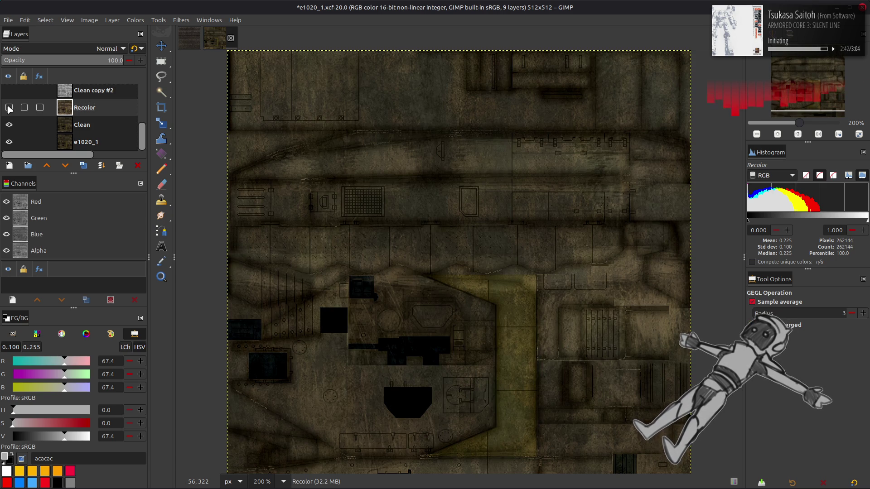
left_click(9, 108)
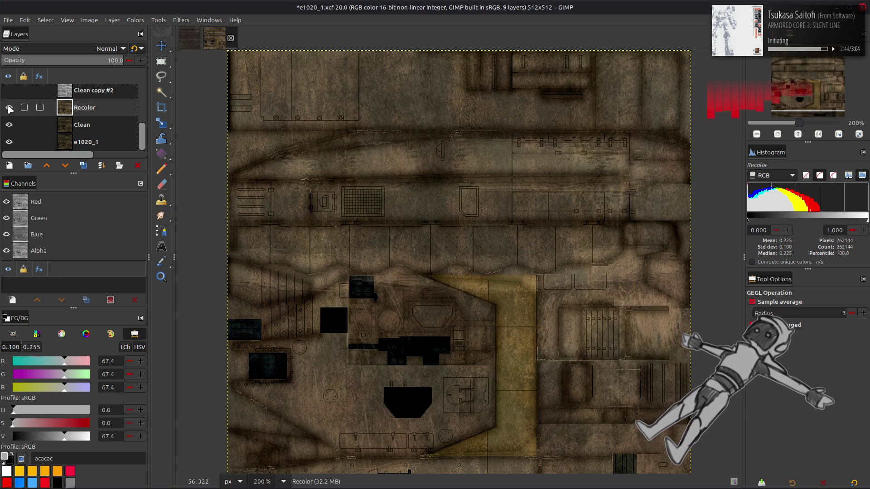
left_click(9, 108)
left_click(9, 107)
left_click(135, 20)
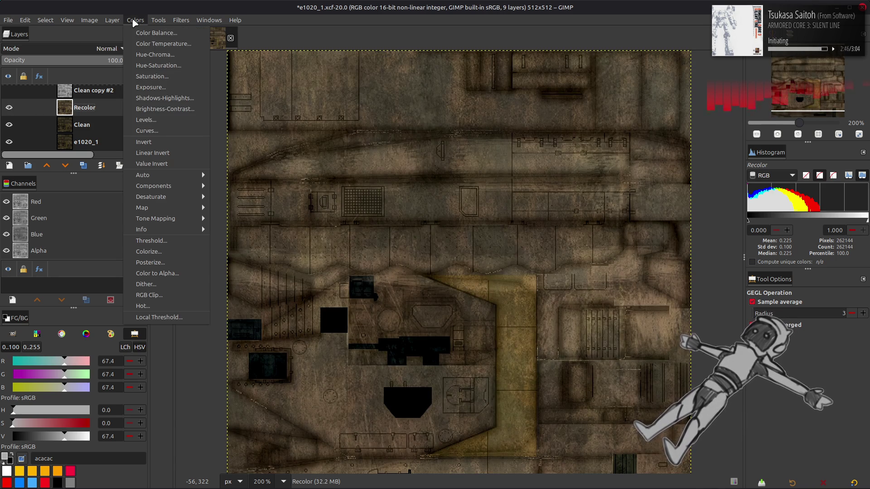
left_click(152, 119)
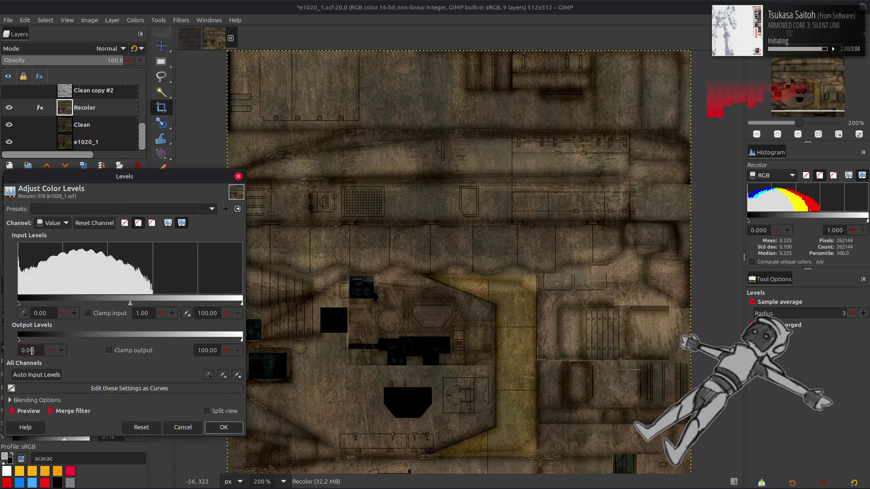
triple_click(32, 350)
type("5")
left_click(224, 427)
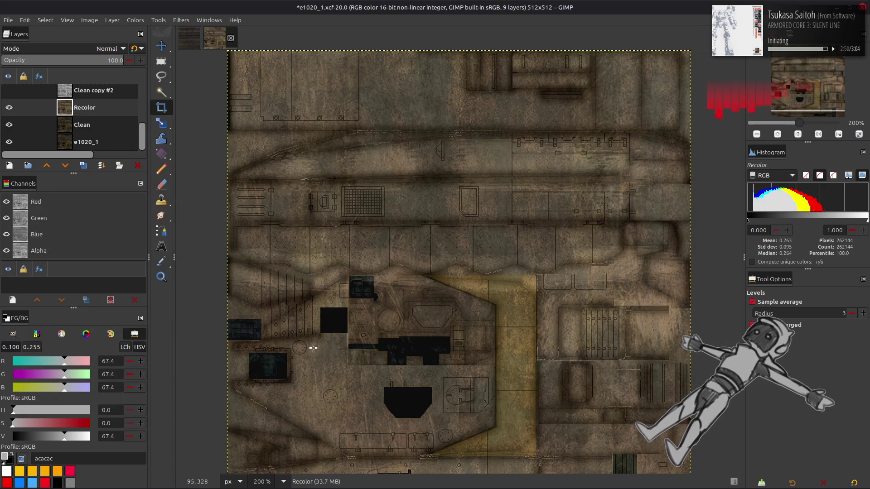
Save e1020_1.xcf
key("m")
scroll(313, 347, "down", 2)
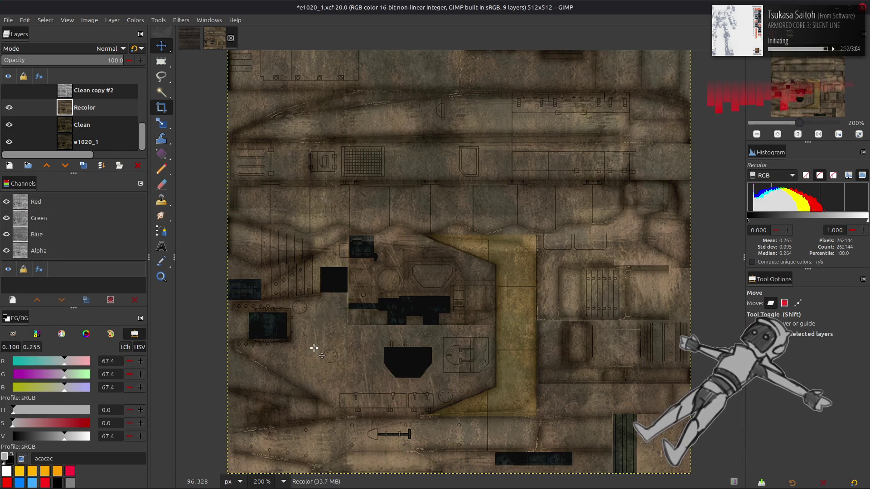
key("ctrl+s")
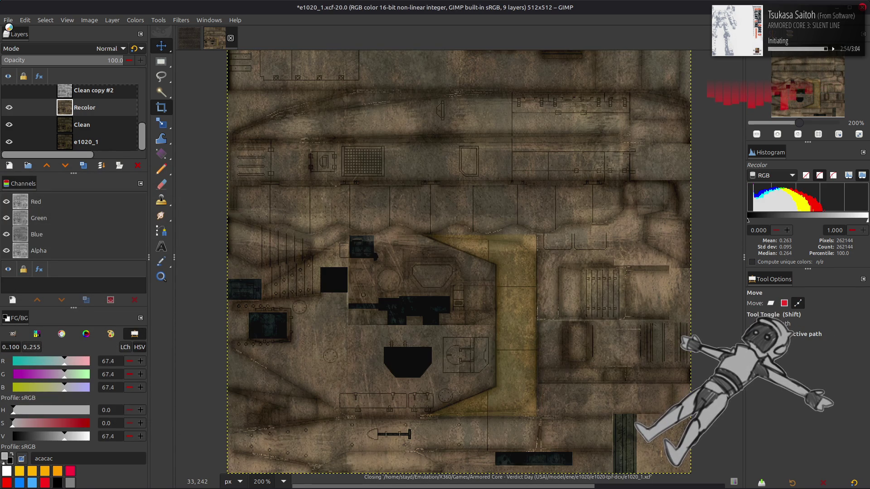
left_click(9, 21)
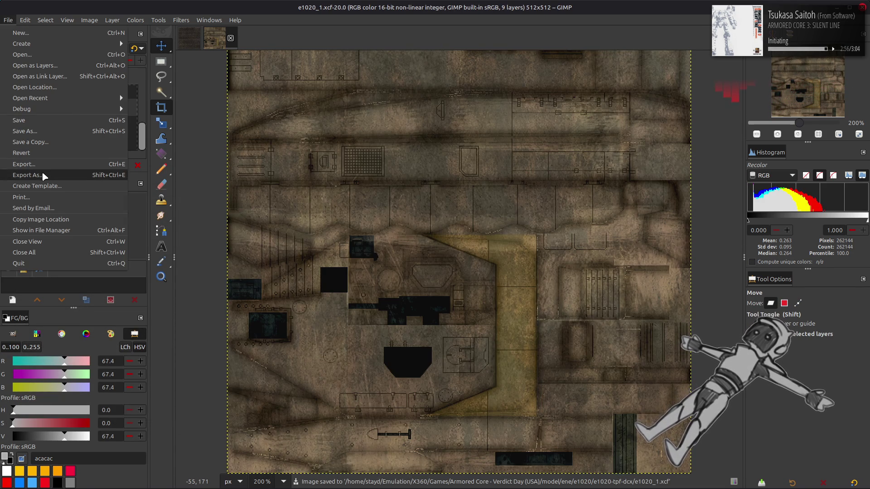
Export the texture over e1020_1.dds with BC1 / DXT1 compression and generated mipmaps
left_click(45, 175)
left_click(313, 146)
left_click(668, 442)
left_click(497, 302)
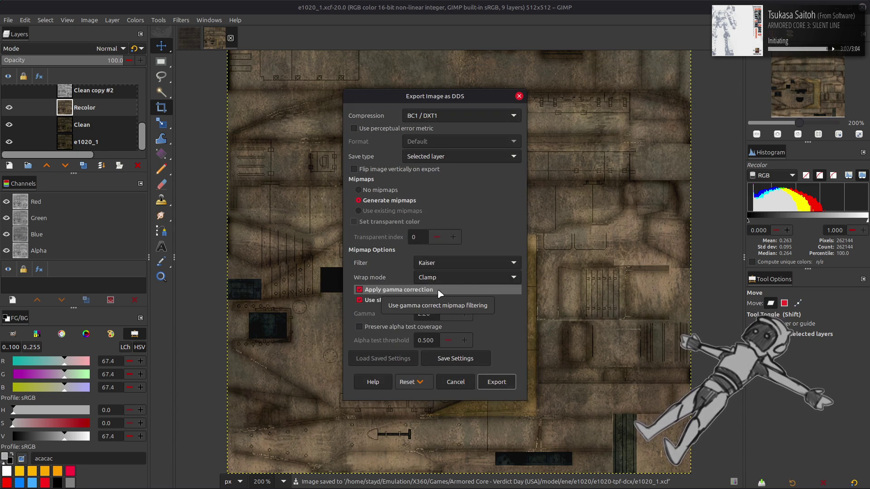
left_click(497, 382)
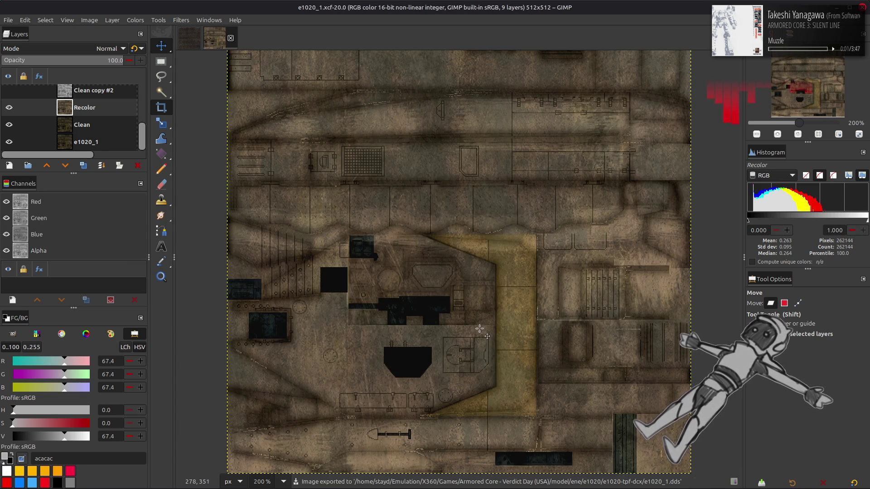
key("alt+Tab")
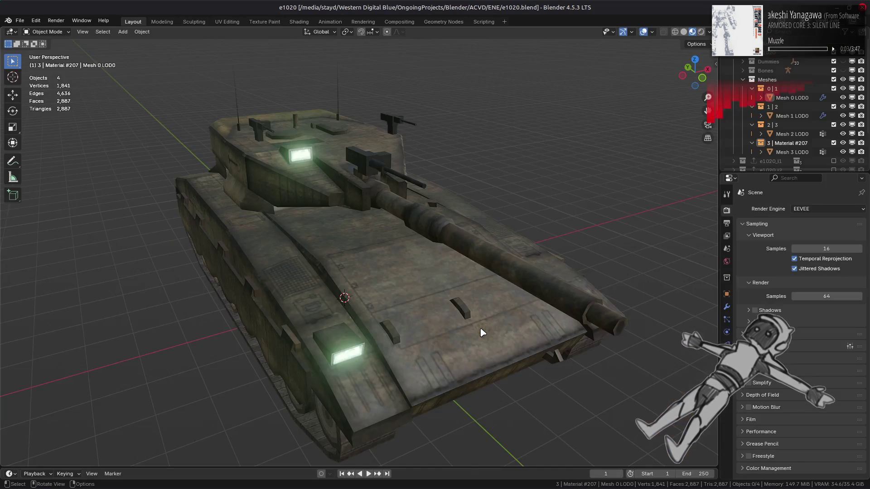
In the Shading workspace, reload the edited diffuse hull texture and try another HDRI
left_click(407, 287)
left_click(299, 22)
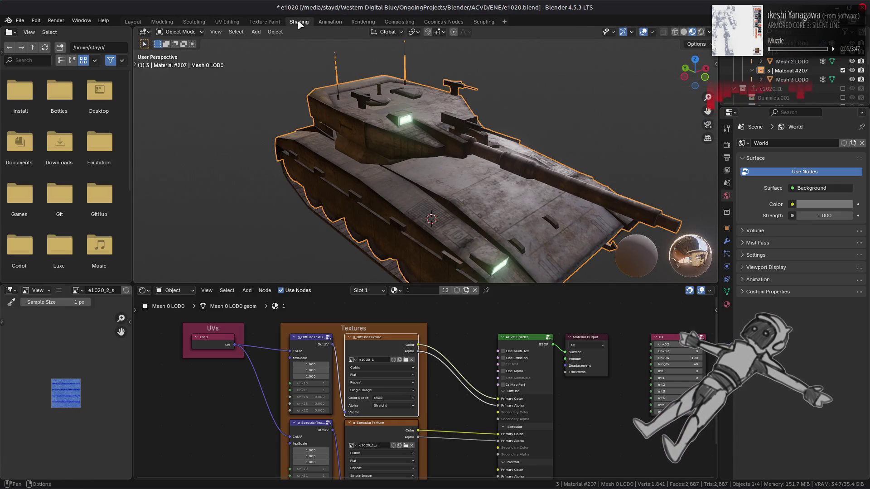
left_click(375, 425)
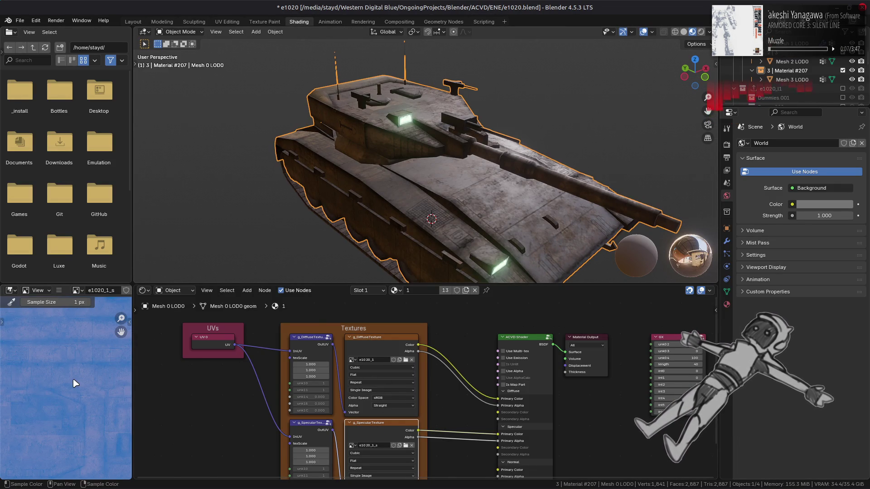
left_click(367, 343)
key("alt+r")
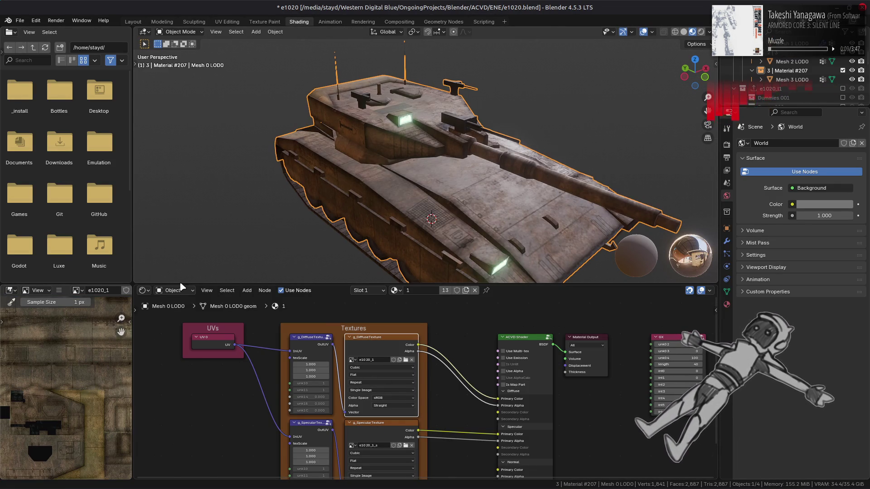
left_click(709, 32)
left_click(704, 109)
left_click(594, 147)
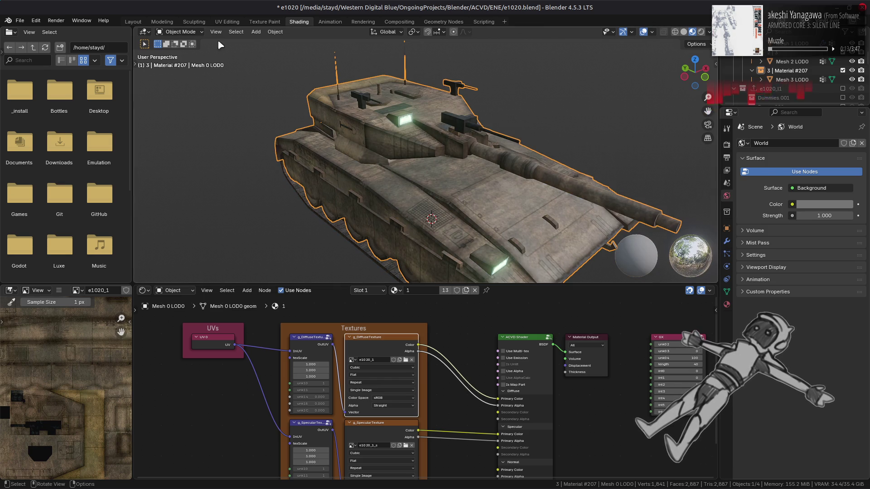
Back in Layout, light the tank with the first HDRI and turn on shadows
left_click(133, 22)
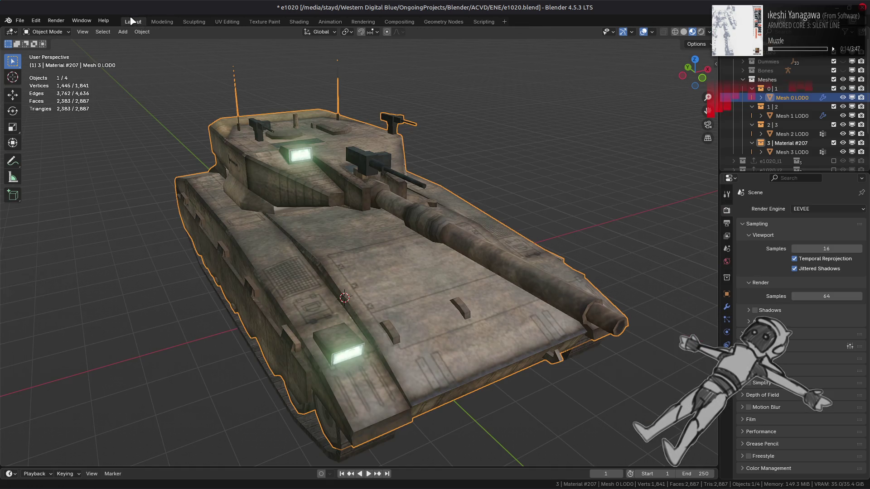
left_click(709, 31)
left_click(704, 108)
left_click(546, 142)
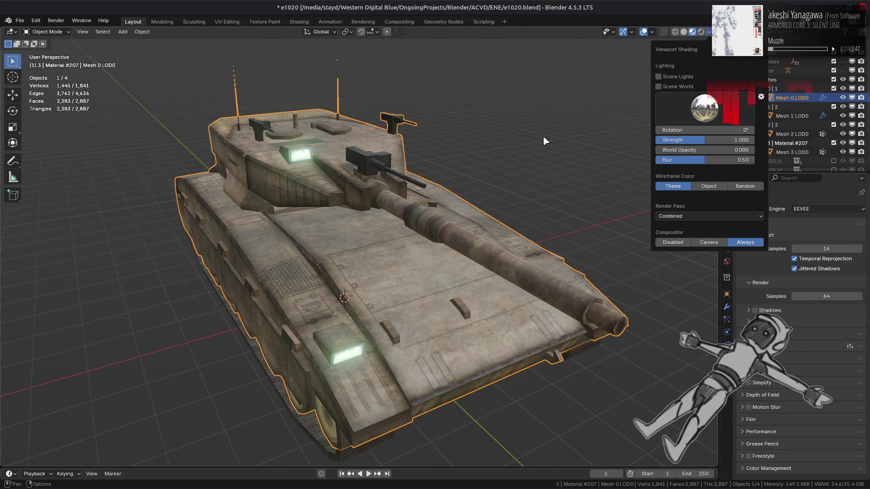
left_click(754, 311)
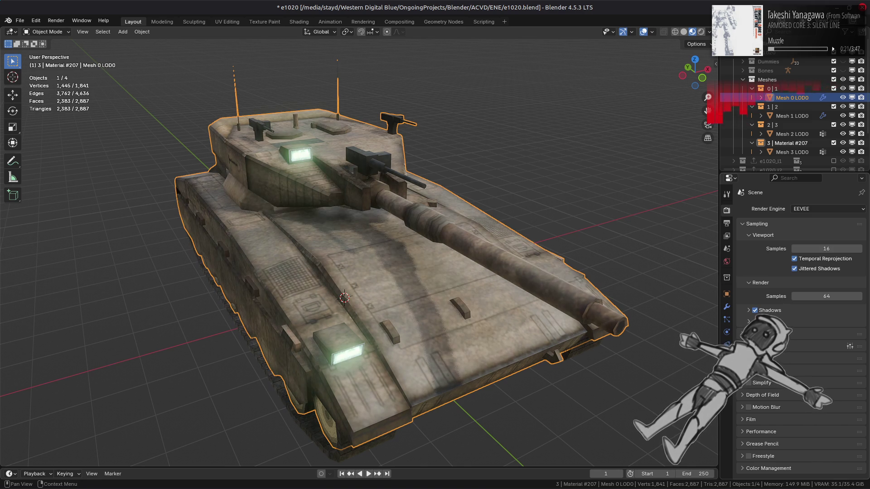
mouse_move(634, 299)
middle_mouse_down()
mouse_move(462, 285)
mouse_move(449, 272)
mouse_move(501, 262)
mouse_move(571, 267)
mouse_move(634, 213)
mouse_move(680, 136)
mouse_move(702, 26)
middle_mouse_up()
left_click(462, 285)
left_click(708, 31)
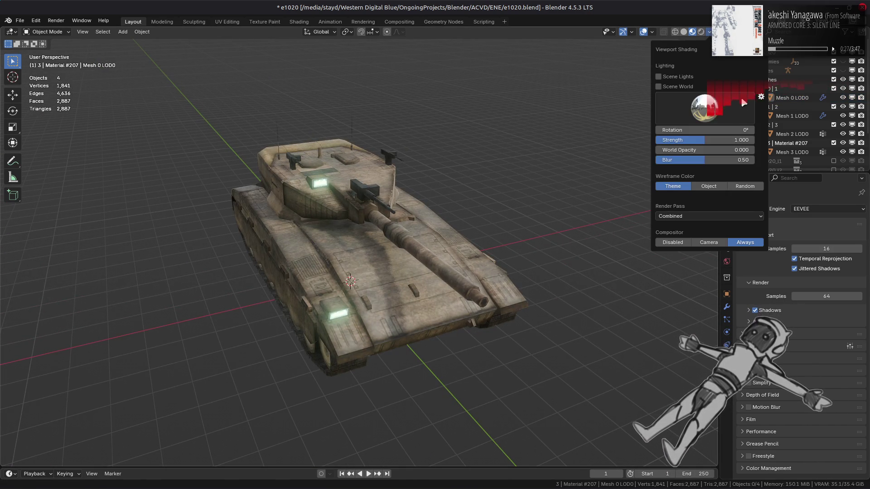
Lower the viewport lighting strength to 0.5
left_click(731, 139)
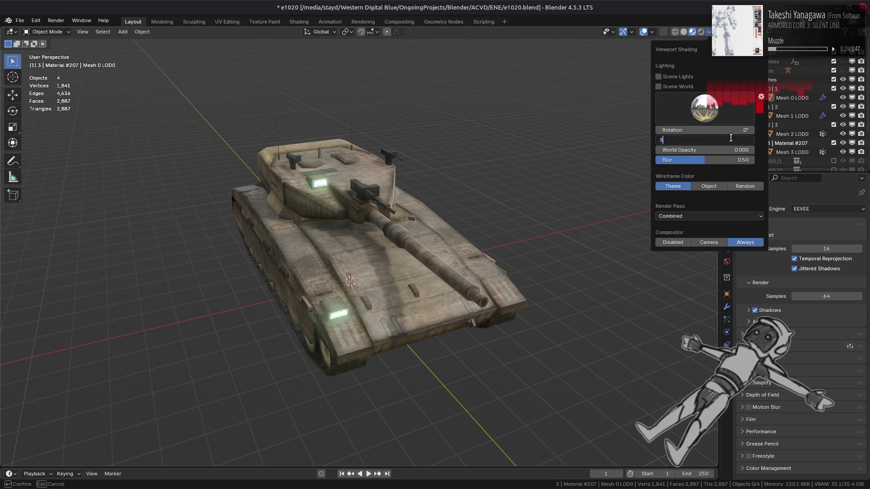
type("0.5")
key("Return")
mouse_move(317, 211)
middle_mouse_down()
mouse_move(443, 202)
mouse_move(349, 194)
mouse_move(245, 213)
mouse_move(282, 247)
mouse_move(416, 204)
mouse_move(447, 208)
mouse_move(399, 195)
mouse_move(224, 213)
mouse_move(493, 191)
mouse_move(262, 205)
mouse_move(238, 192)
middle_mouse_up()
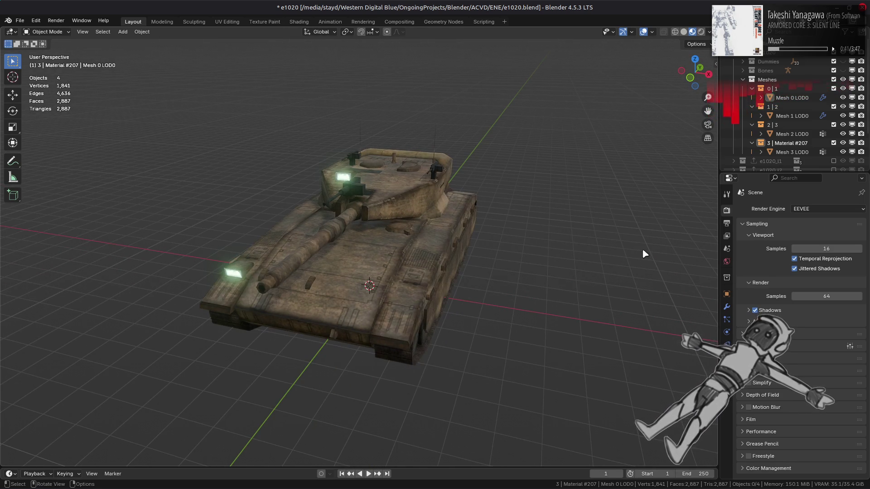
Inspect the World background colour and briefly light the viewport with the Scene World
left_click(727, 261)
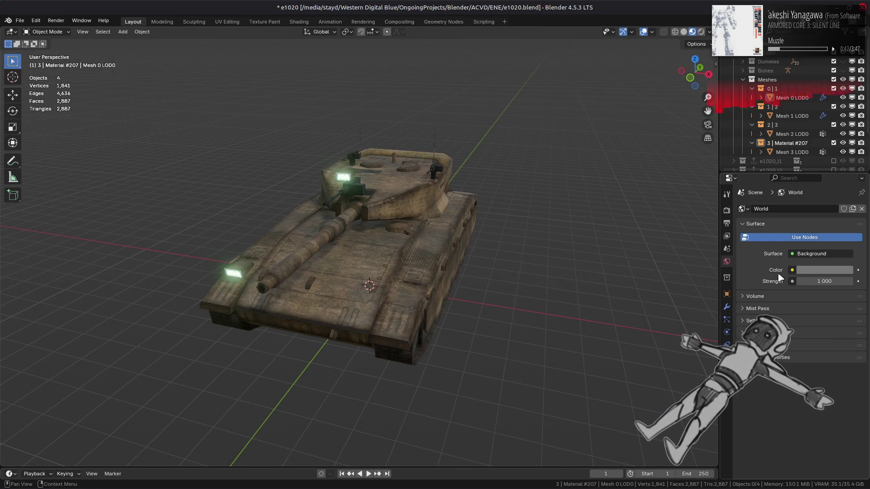
left_click(810, 271)
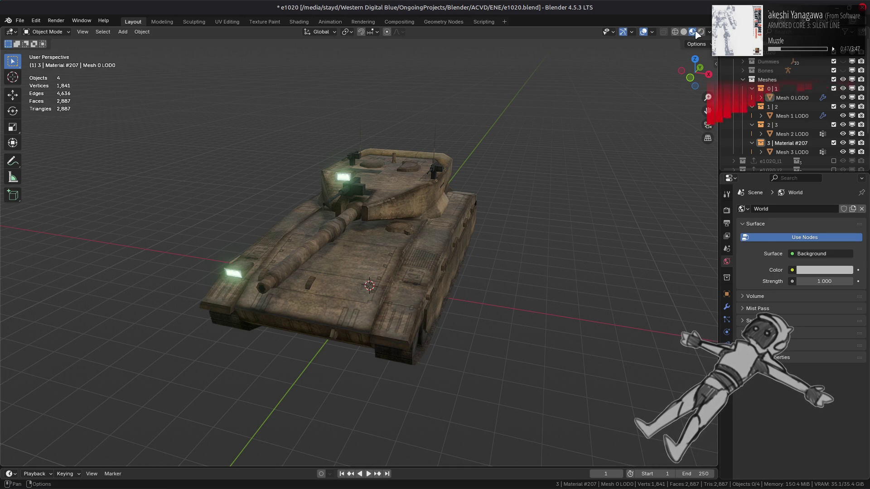
left_click(708, 31)
left_click(689, 86)
mouse_move(453, 154)
middle_mouse_down()
mouse_move(489, 159)
mouse_move(525, 140)
middle_mouse_up()
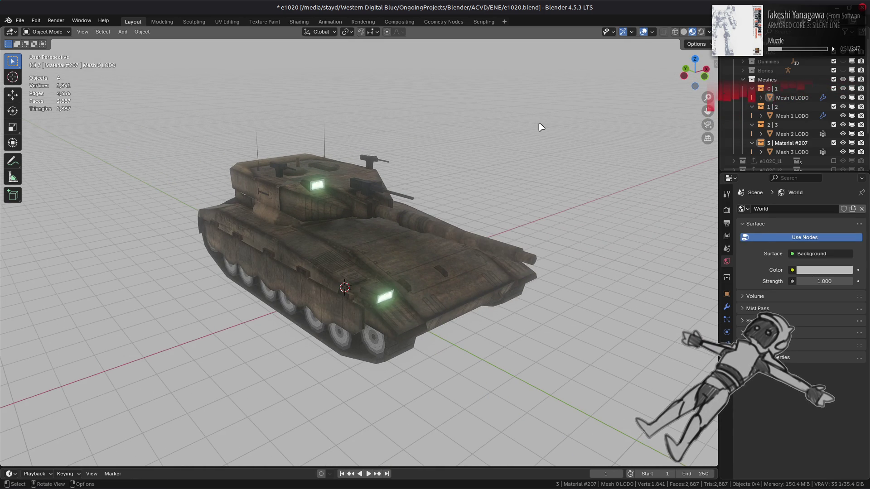
left_click(709, 31)
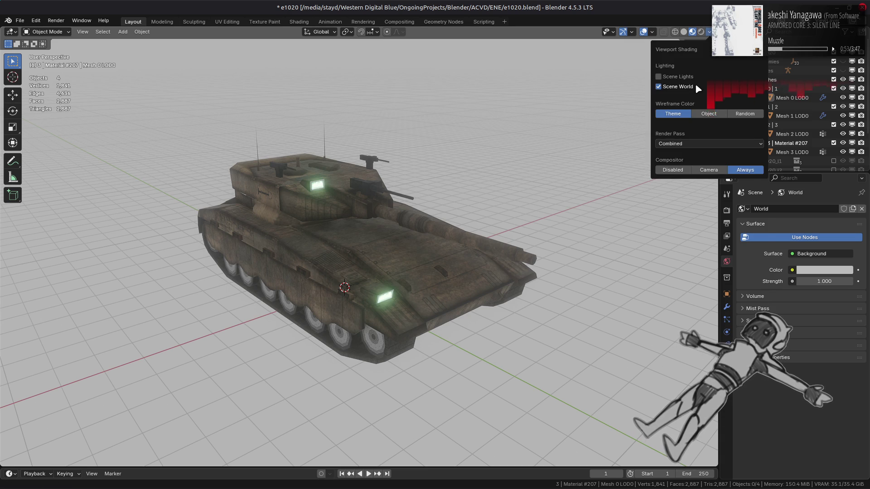
left_click(658, 86)
Try the forest, studio and the other lighting environments on the tank in turn
left_click(700, 107)
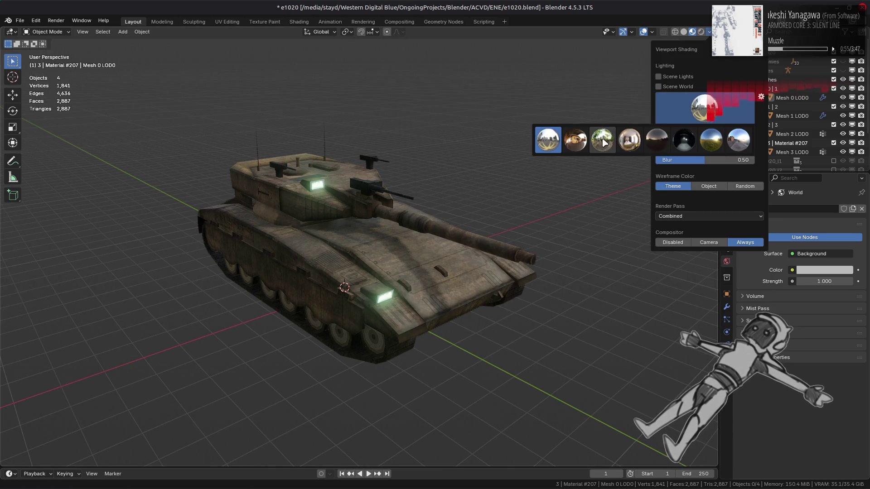
left_click(602, 140)
left_click(708, 113)
left_click(713, 133)
left_click(709, 111)
left_click(736, 137)
left_click(712, 111)
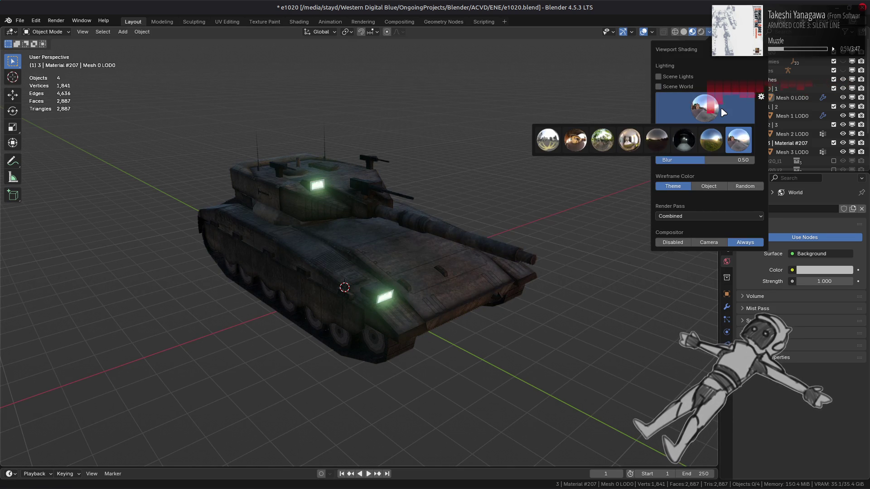
left_click(629, 139)
left_click(705, 108)
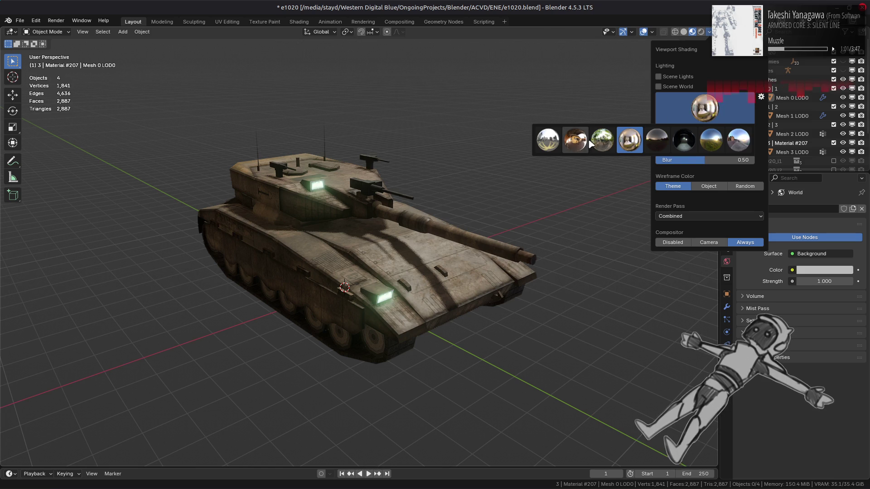
left_click(574, 139)
left_click(704, 109)
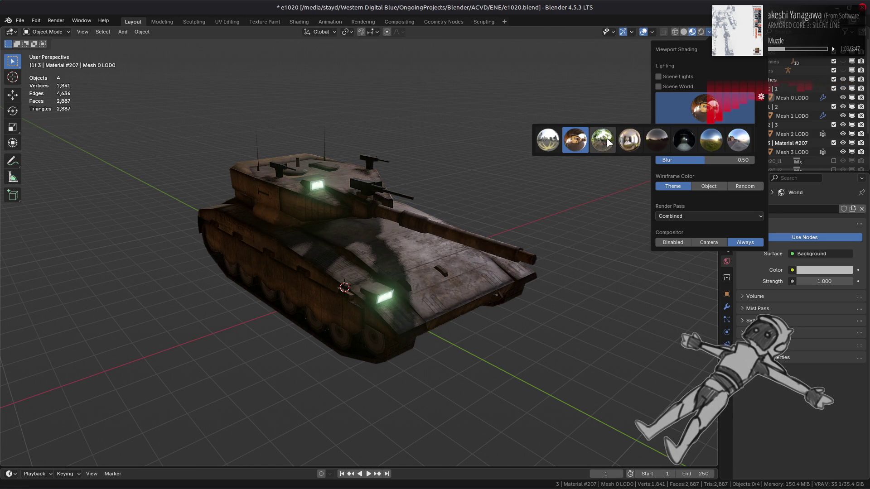
left_click(602, 139)
Return to the first lighting environment and save e1020.blend
left_click(671, 130)
key("Return")
left_click(704, 108)
left_click(549, 140)
scroll(470, 191, "up", 3)
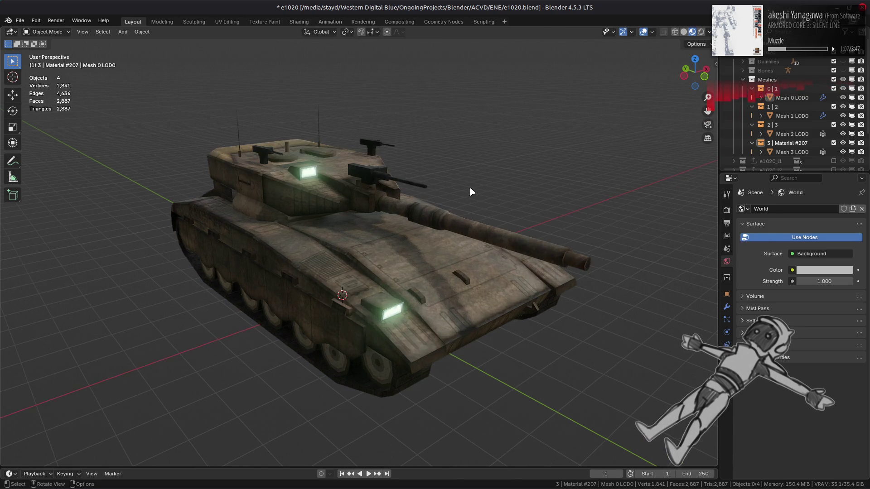
middle_click_drag(455, 215, 479, 205)
key("ctrl+s")
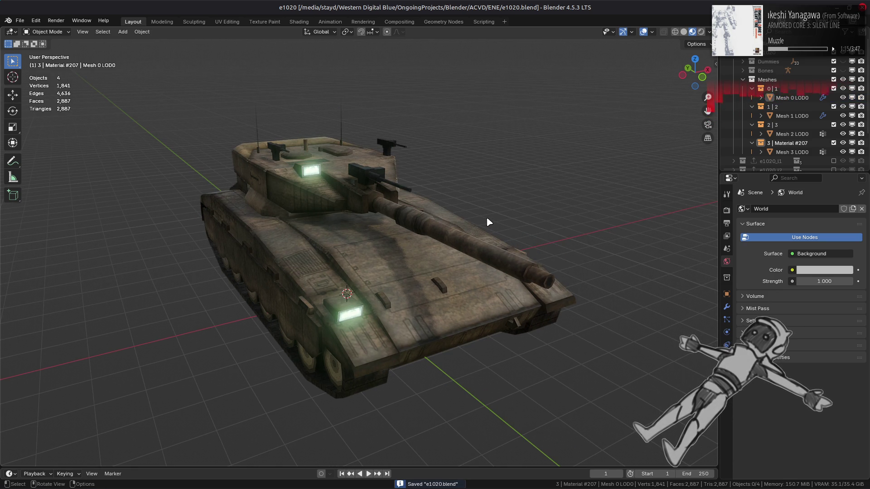
mouse_move(488, 488)
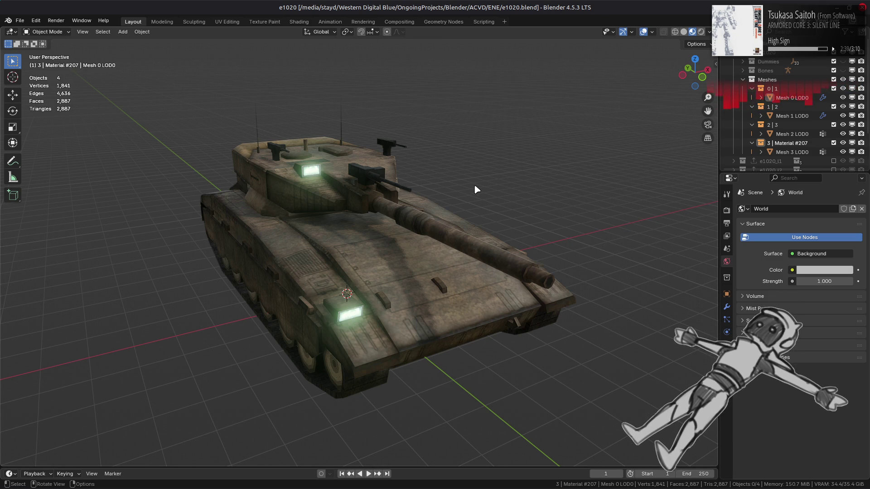
Bring the e1020-tpf-dcx window forward, check e1020_3.dds, and go up to the e1020 folder
key("alt+Tab")
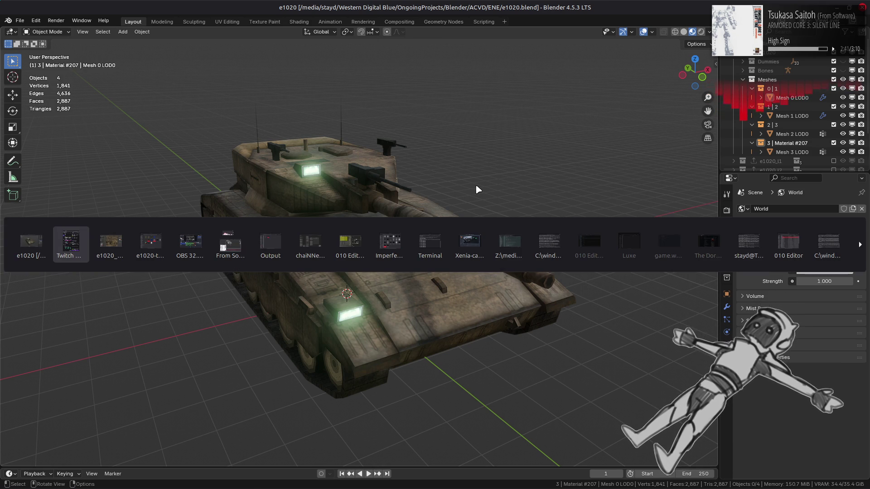
key("alt+Tab")
key("alt+Tab")
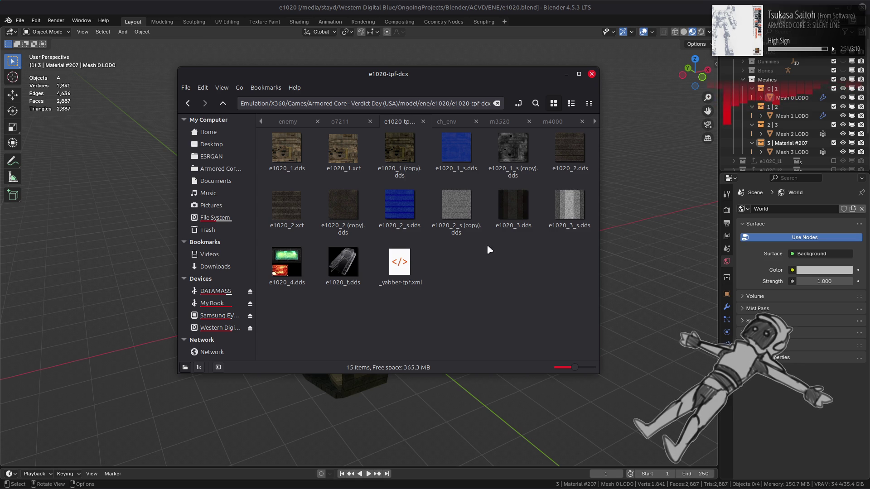
mouse_move(513, 226)
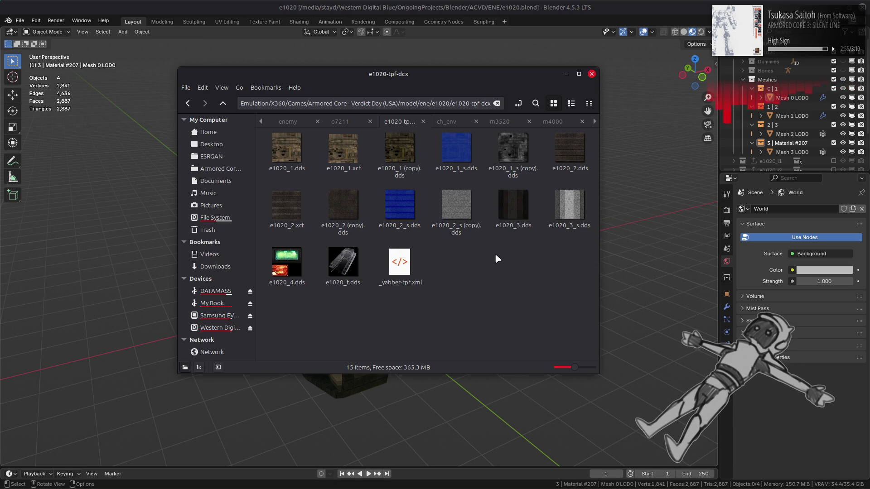
left_click(524, 203)
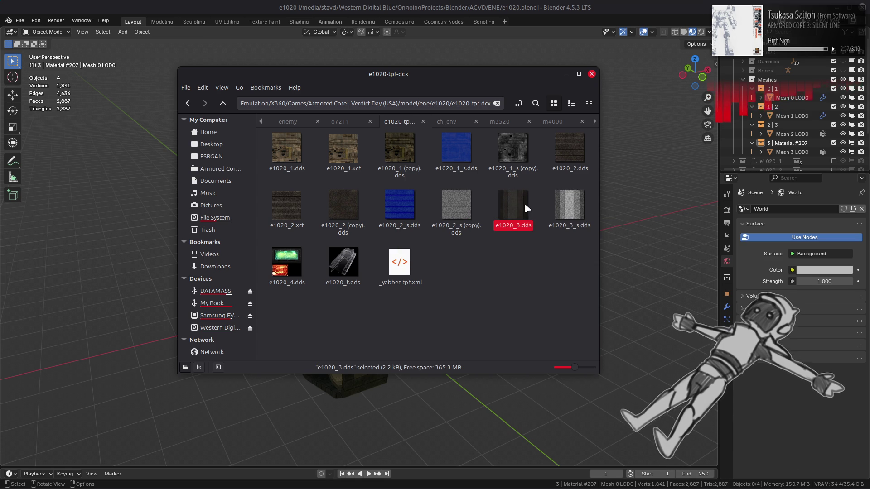
left_click(507, 254)
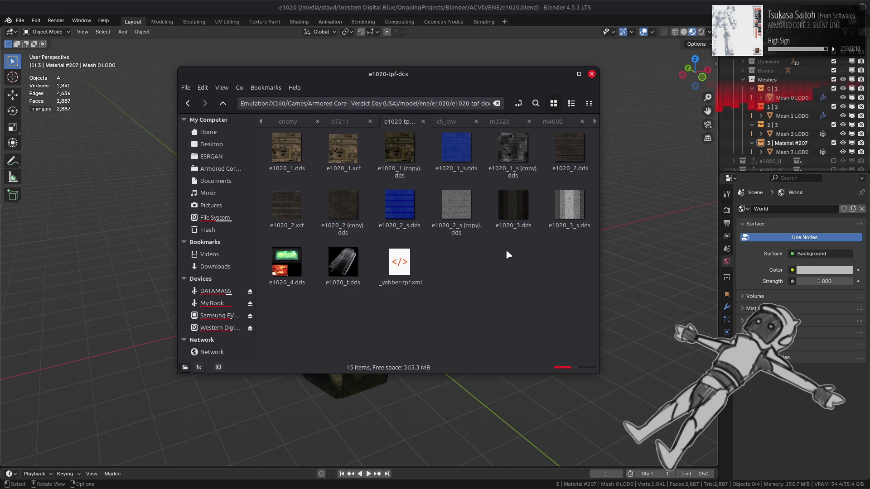
key("alt+Up")
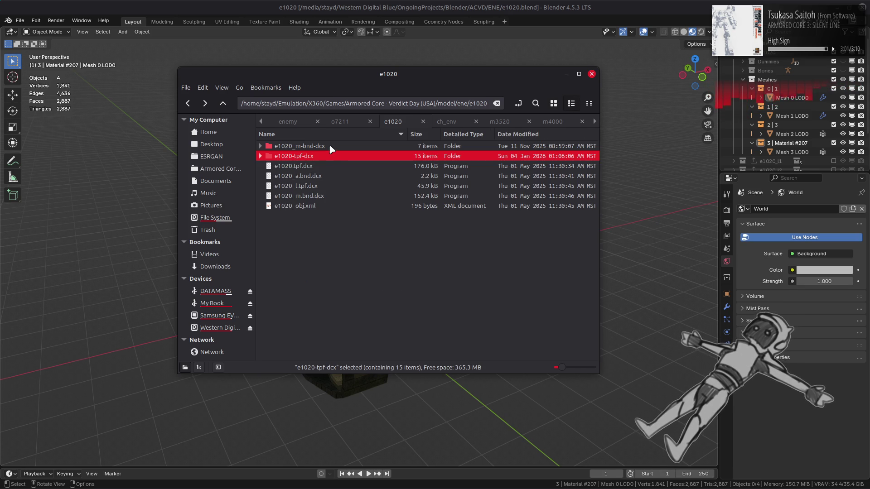
Peek into e1020_m-bnd-dcx, then repack e1020-tpf-dcx into e1020.tpf.dcx with YabberExtended
left_click(324, 146)
double_click(324, 147)
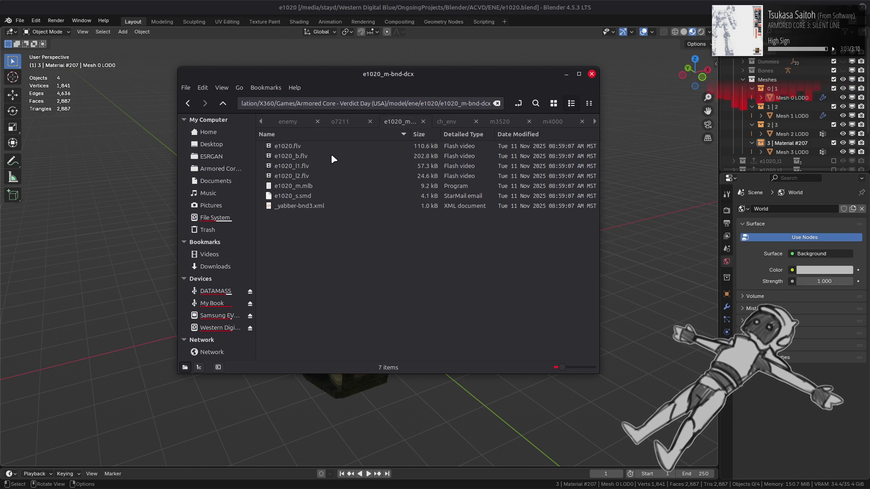
left_click(317, 196)
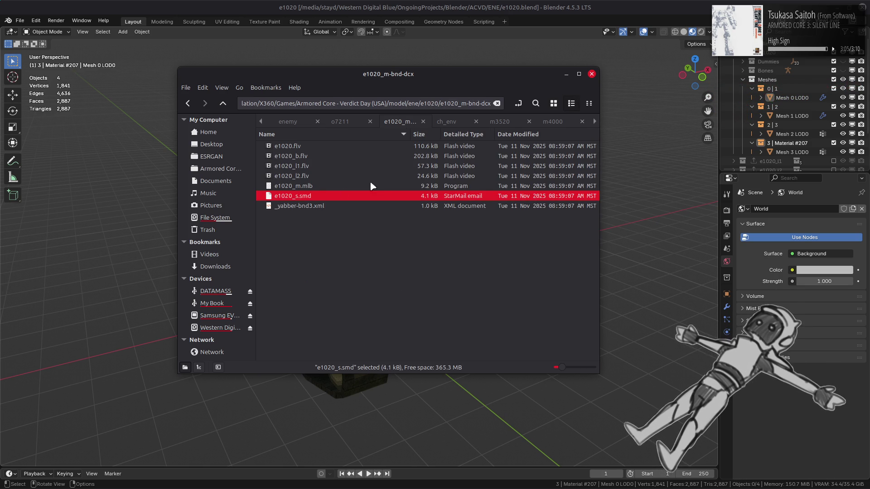
key("alt+Up")
right_click(312, 157)
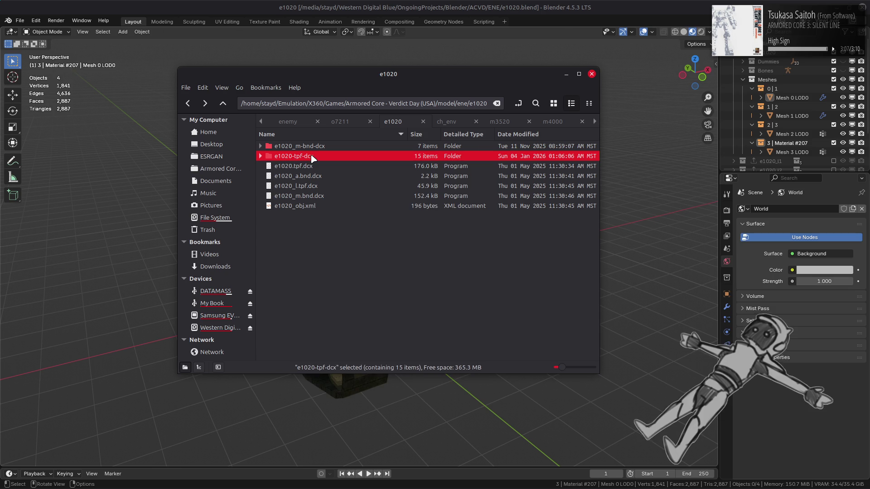
mouse_move(413, 201)
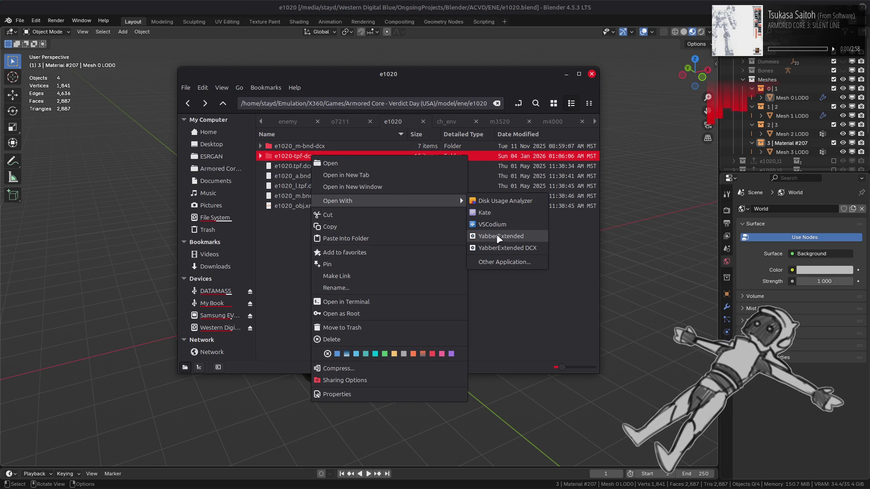
left_click(496, 233)
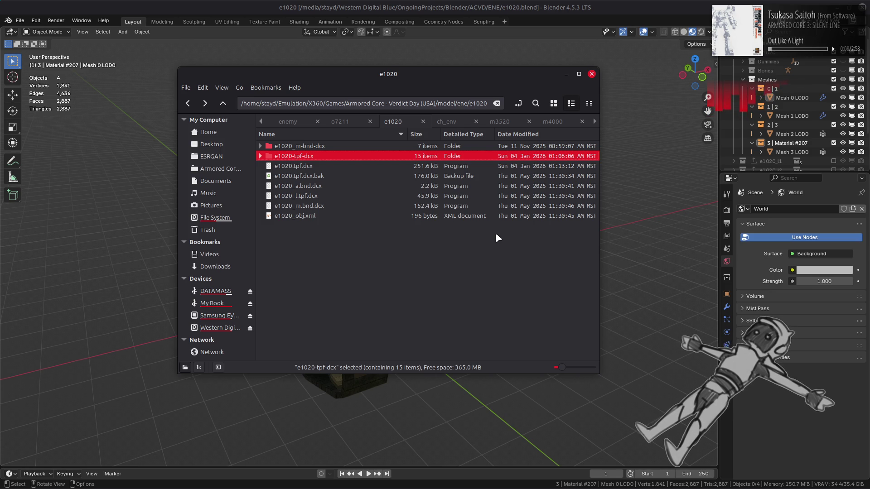
Open e1020_obj.xml in Notepad++
right_click(314, 217)
mouse_move(358, 237)
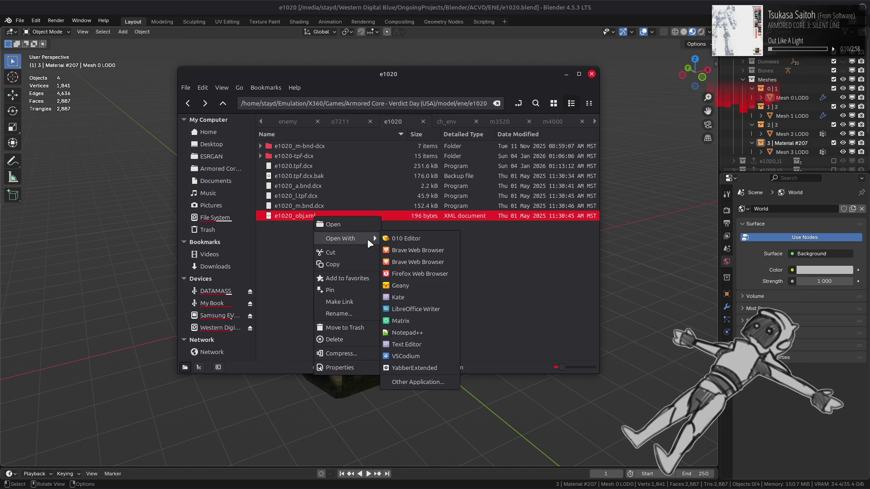
left_click(392, 327)
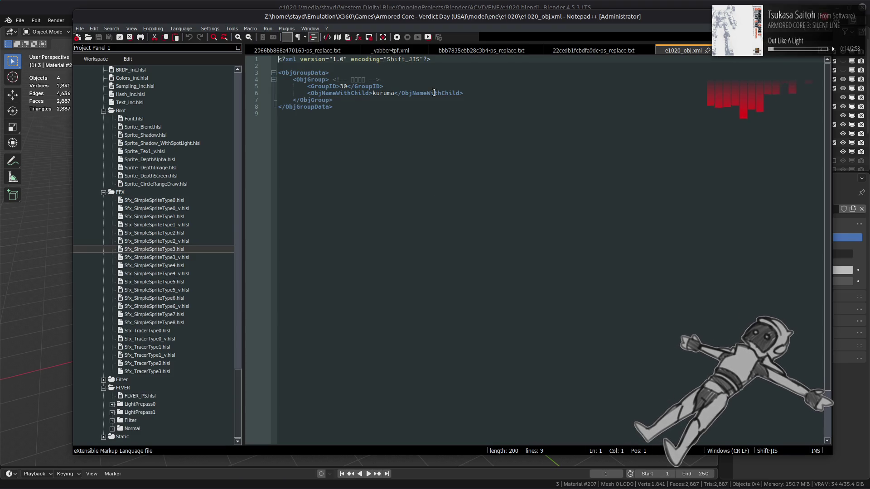
Inspect the kuruma child object name on line 6 of e1020_obj.xml, then return to Blender
left_click(385, 92)
left_click(385, 92)
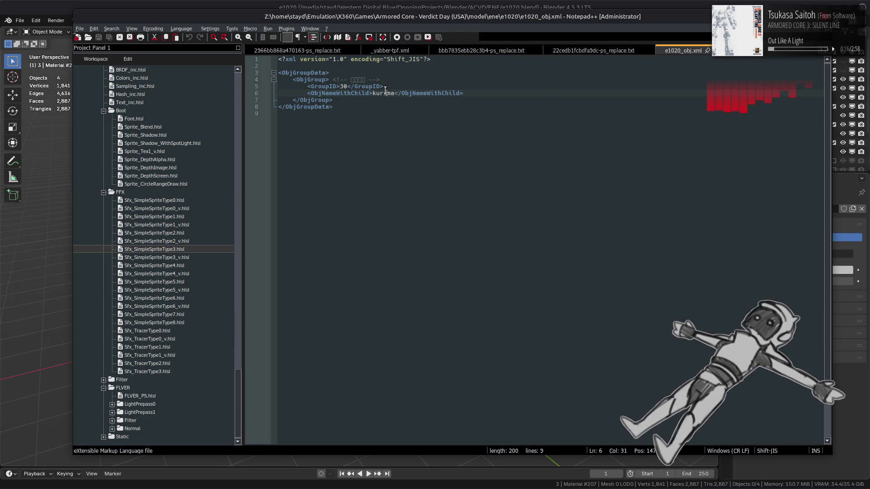
left_click(547, 4)
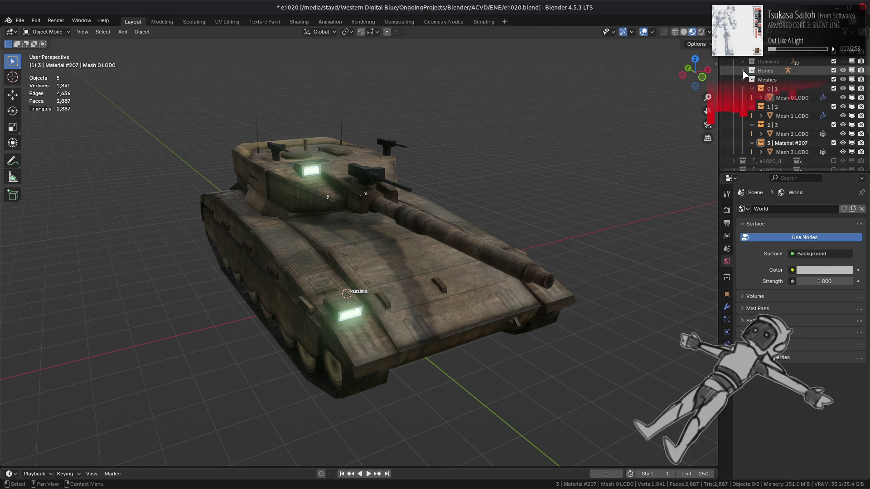
Expand the e1020 Skeleton's bone chain master, kuruma, y and x in the outliner
left_click(743, 71)
left_click(752, 79)
left_click(761, 97)
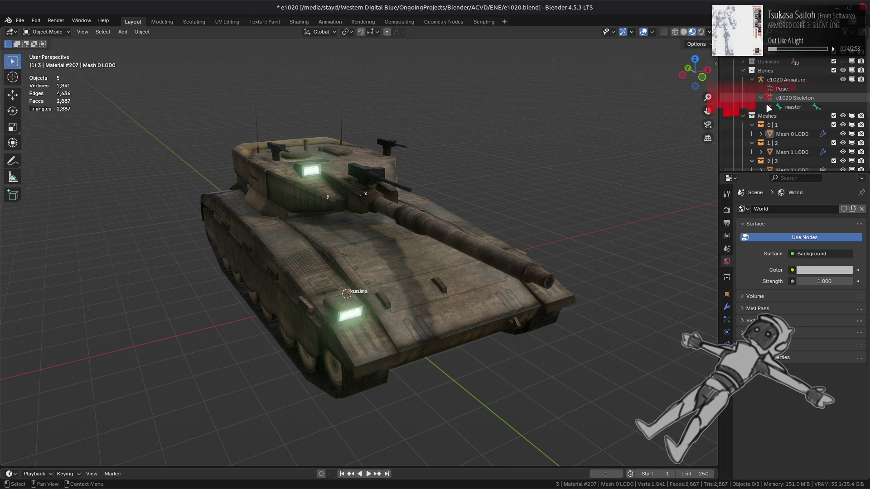
left_click(770, 107)
left_click(776, 115)
left_click(788, 125)
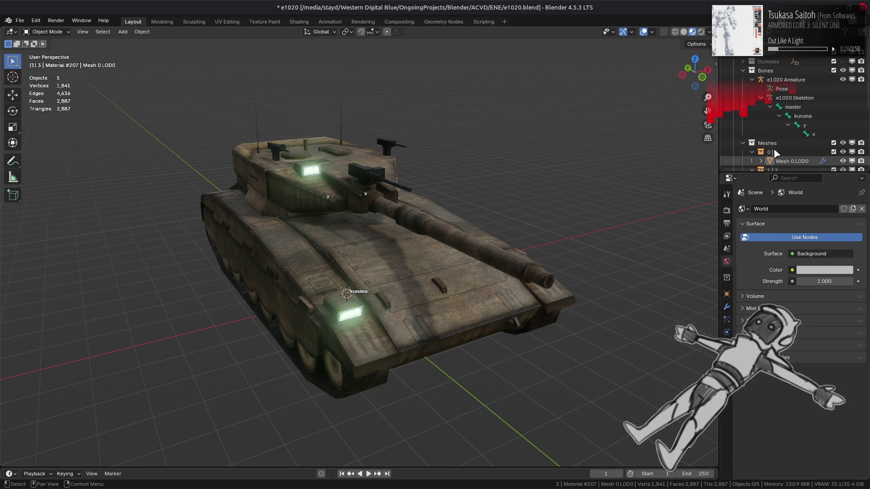
middle_click_drag(447, 222, 482, 193)
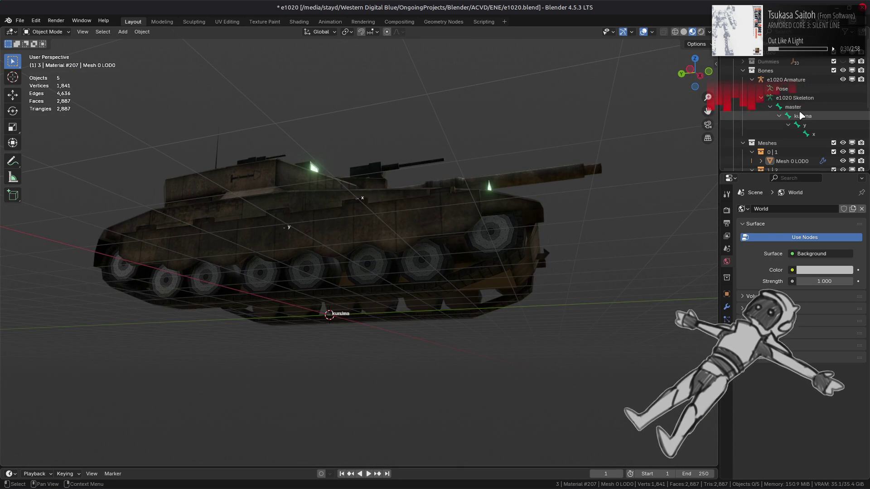
Collapse Bones and show Mesh 0 LOD0's vertex groups in Object Data properties
left_click(743, 70)
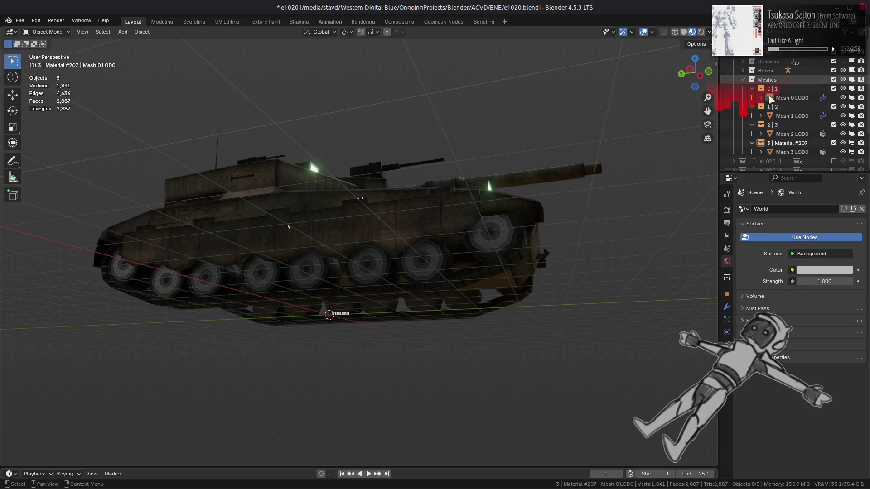
left_click(743, 98)
left_click(727, 357)
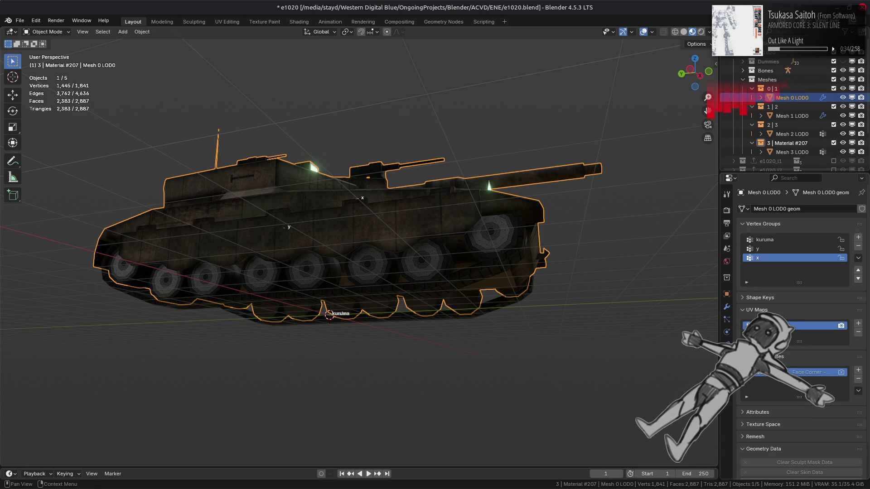
In Edit Mode, select the kuruma vertex group's hull vertices, then deselect and exit
key("Tab")
left_click(765, 239)
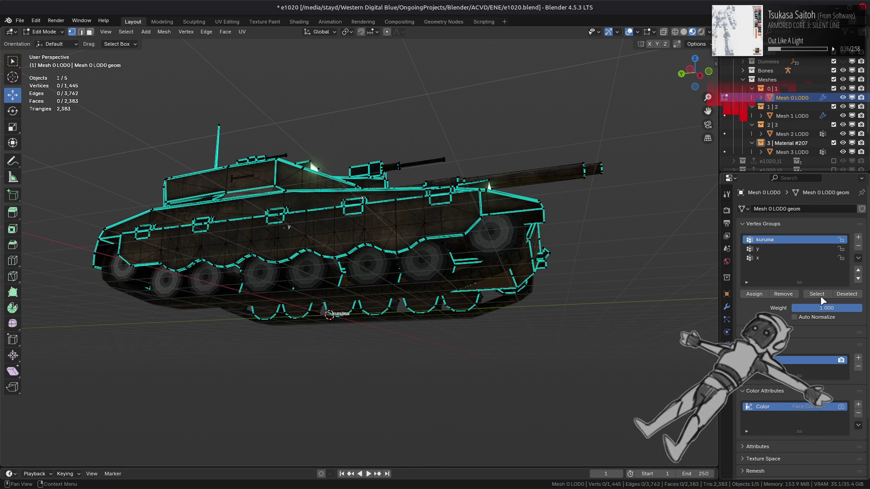
left_click(817, 294)
middle_click_drag(462, 218, 514, 214)
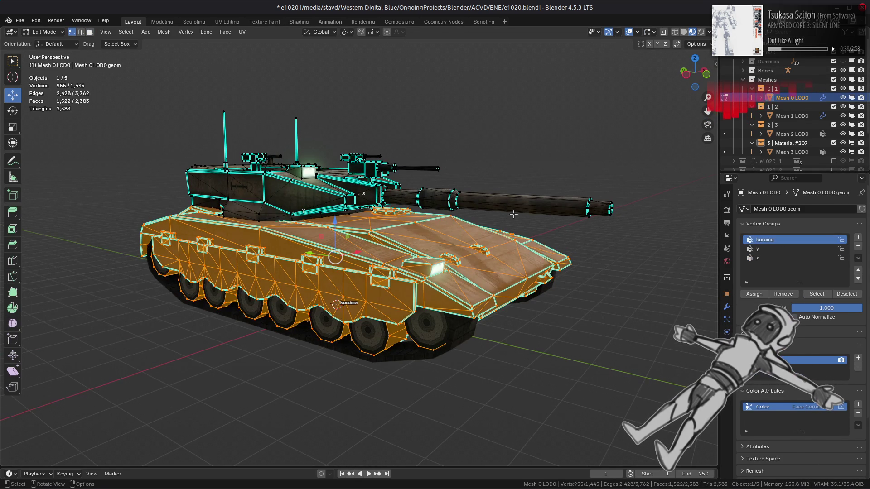
key("alt+a")
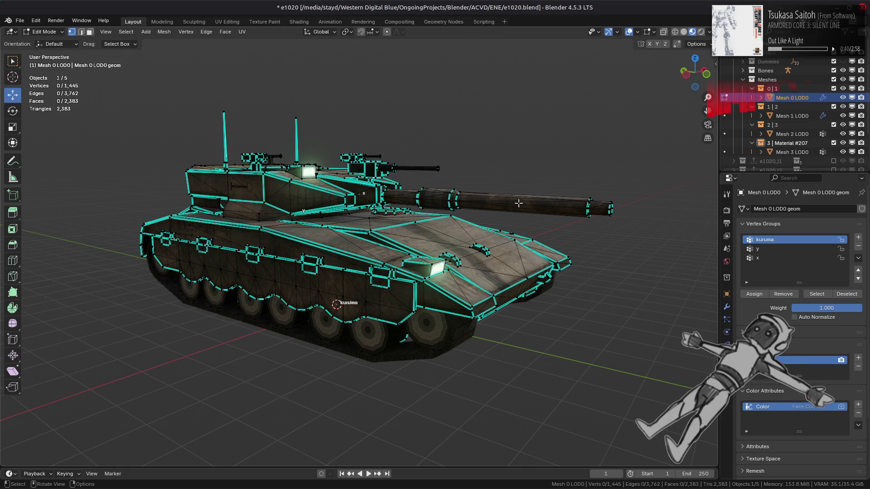
key("Tab")
Save e1020.blend, hide the Bones collection, and save it again
middle_click_drag(517, 204, 502, 216)
key("alt+a")
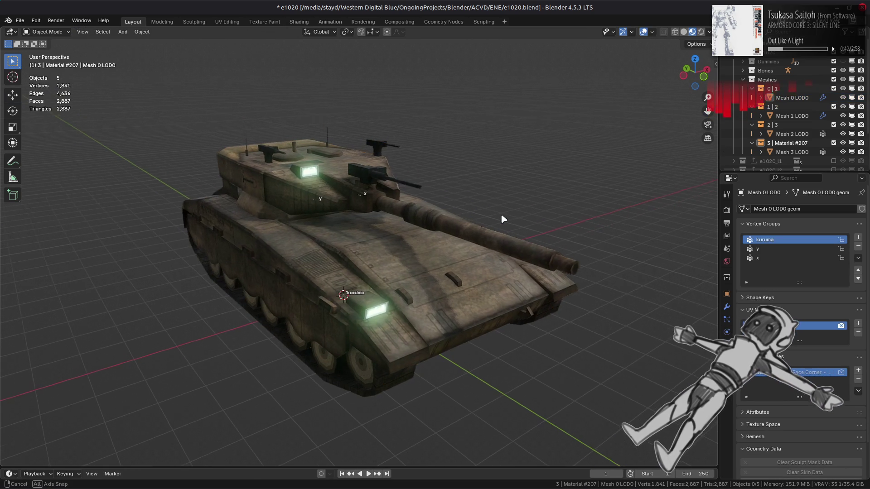
key("ctrl+s")
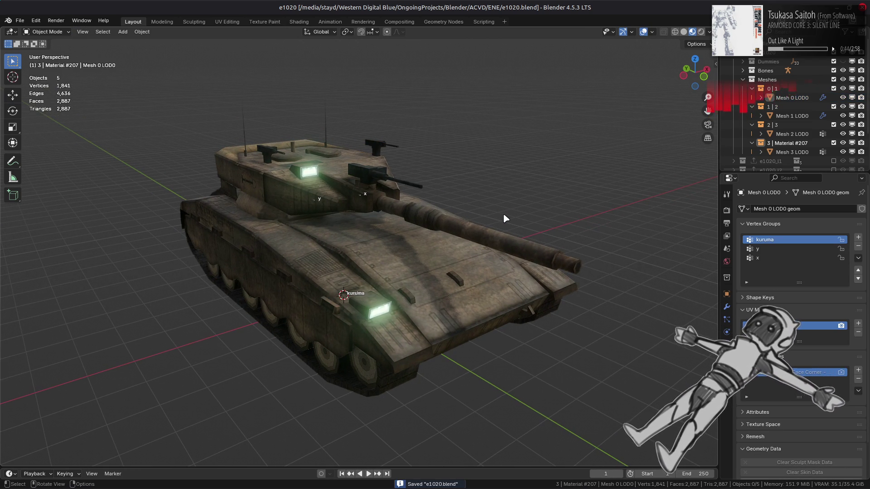
left_click(843, 70)
left_click(439, 265)
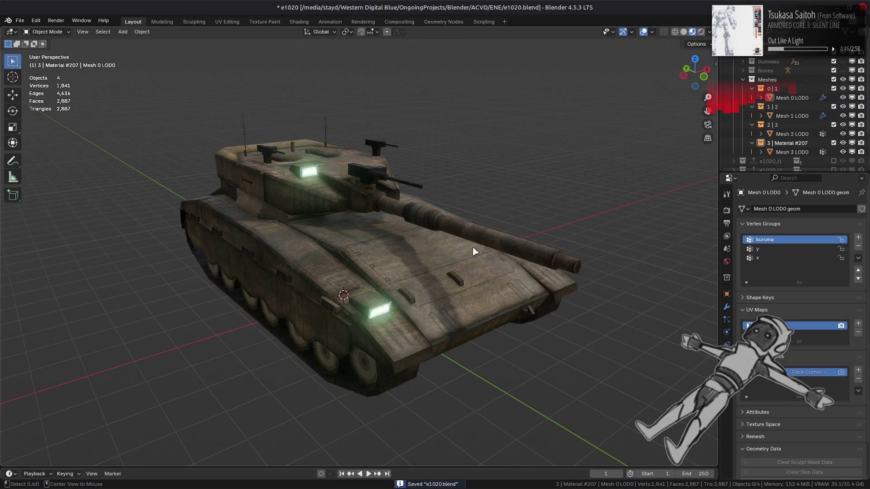
left_click(547, 221)
key("ctrl+s")
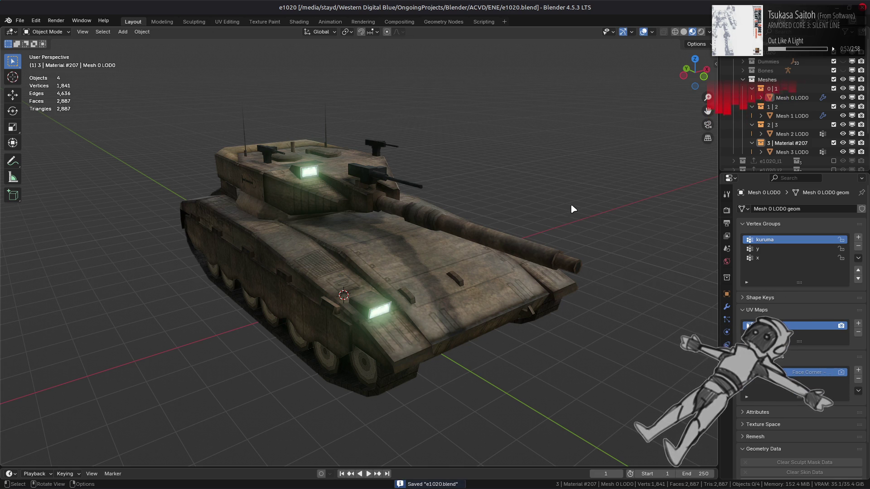
key("alt+Tab")
key("alt+Tab")
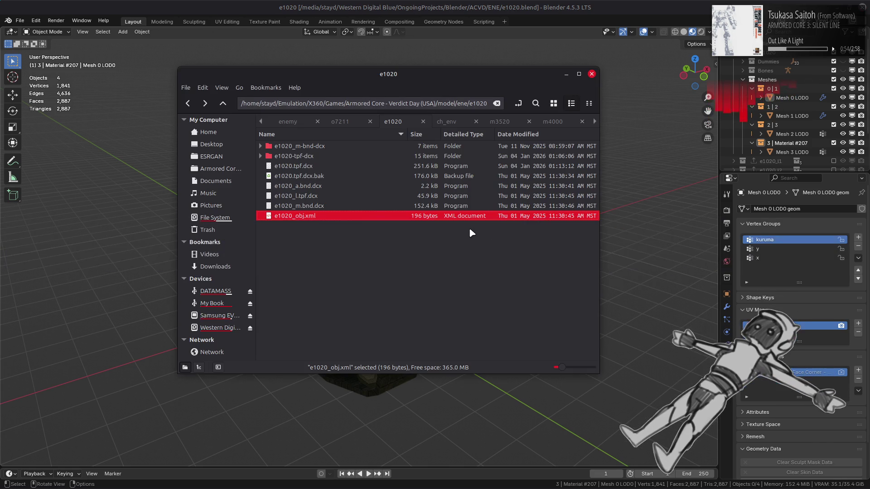
Clear the file selection in the e1020 folder and bring the Xenia window forward from the taskbar
left_click(470, 231)
left_click(326, 217)
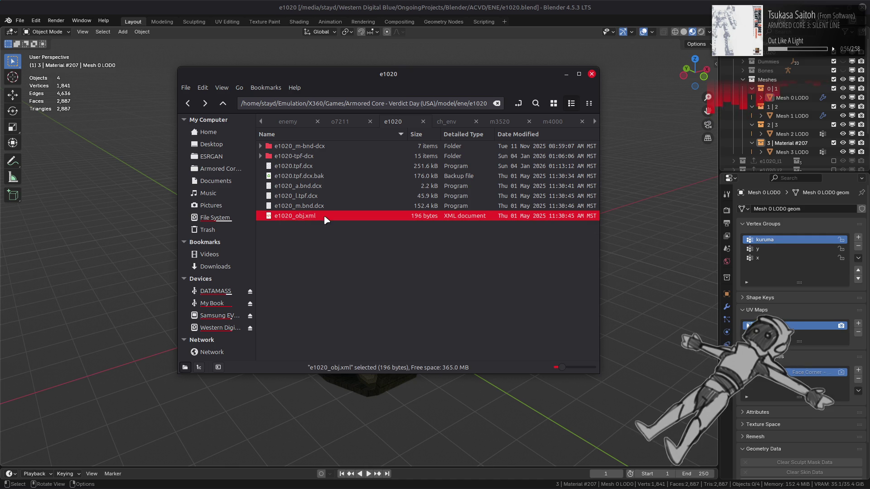
left_click(401, 253)
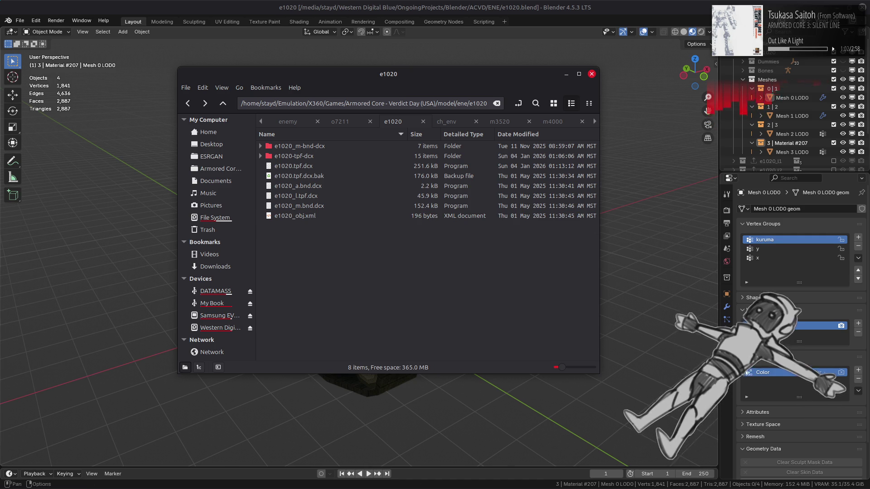
mouse_move(410, 488)
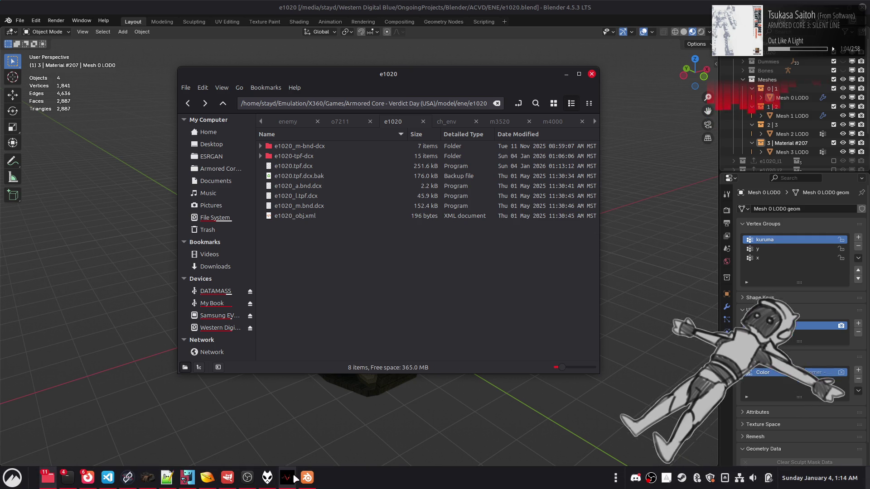
left_click(287, 478)
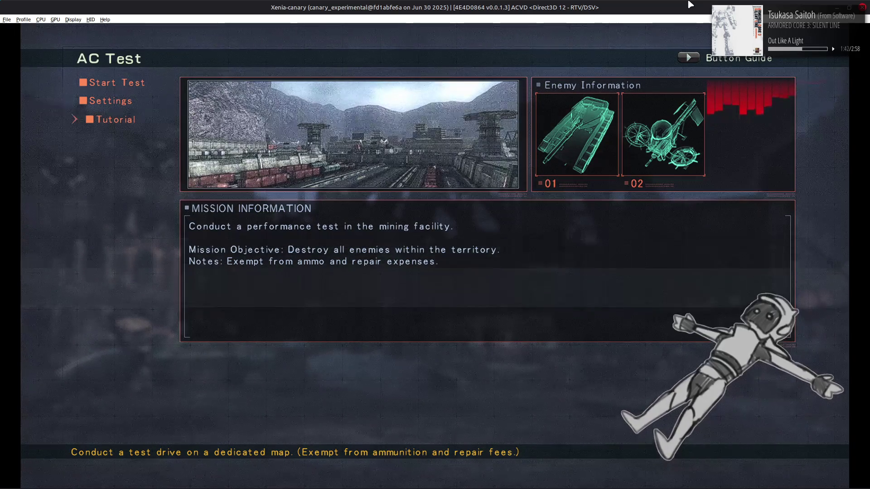
Dismiss the tutorial prompt and launch the AC Test sortie via Start Test
key("Return")
key("Escape")
key("Down")
key("Return")
key("Return")
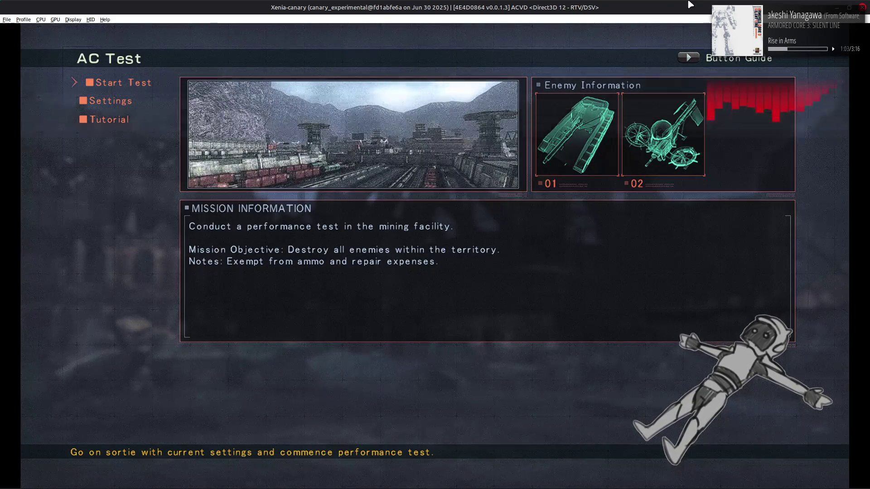
Cycle the AC Test menu through Settings, Tutorial and Start Test twice, then open Xenia's File menu
key("Down")
key("Down")
key("Down")
key("Down")
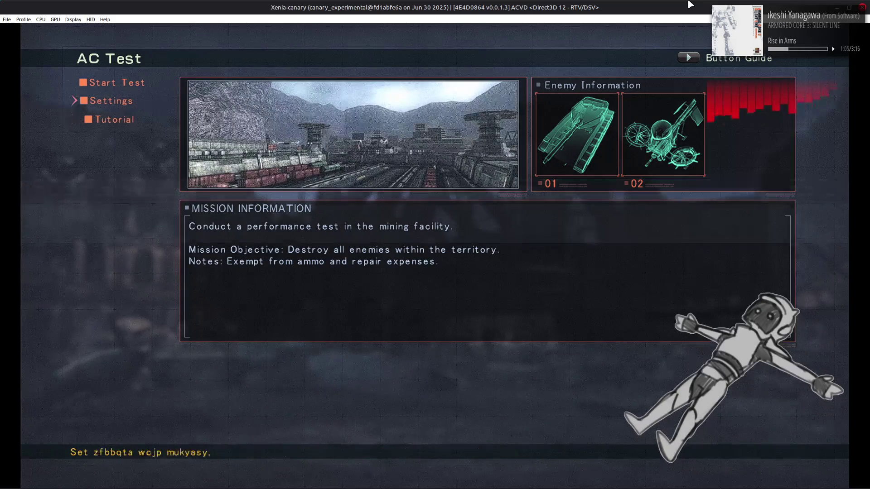
key("Down")
key("Down")
key("Down")
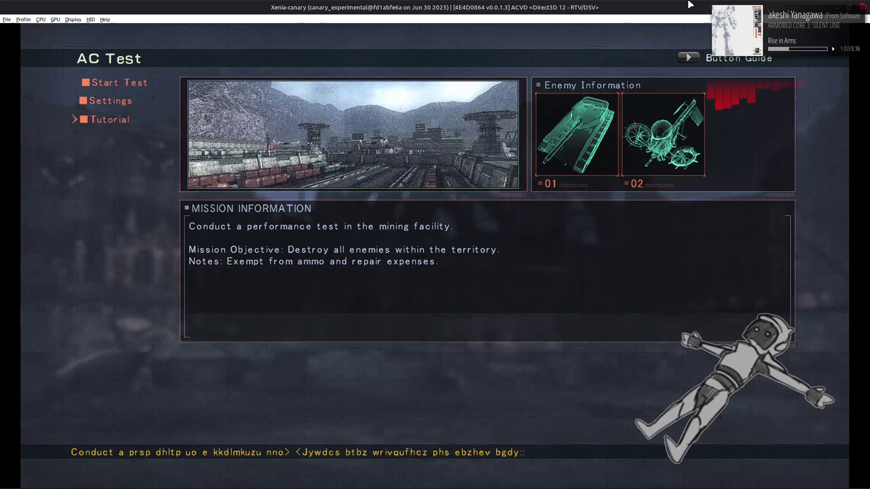
key("Down")
key("Down")
key("Down")
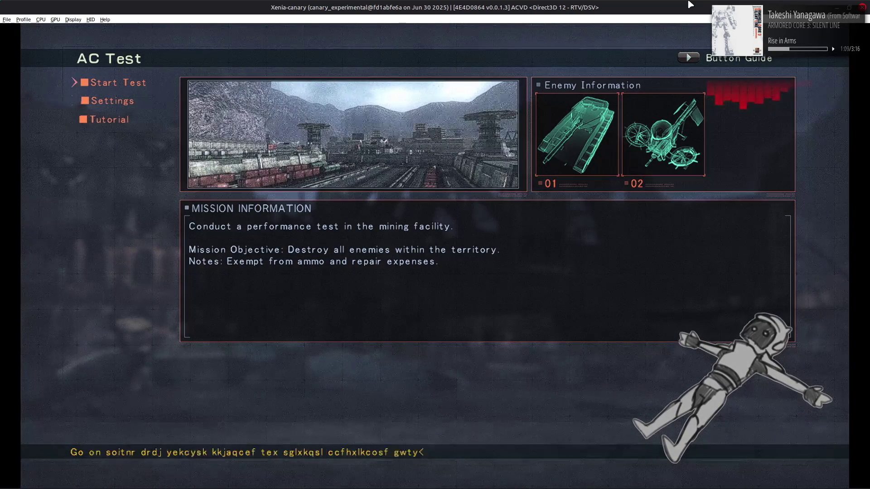
key("Down")
key("Down")
key("Down")
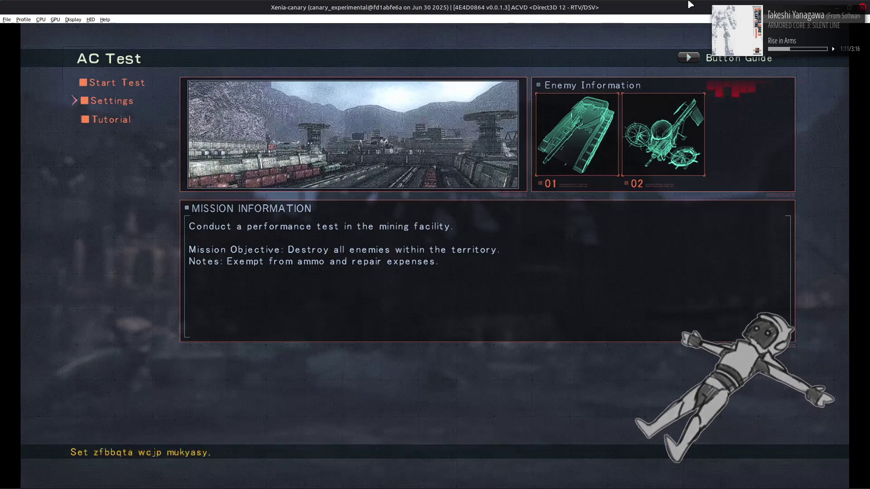
key("Down")
key("Down")
key("Down")
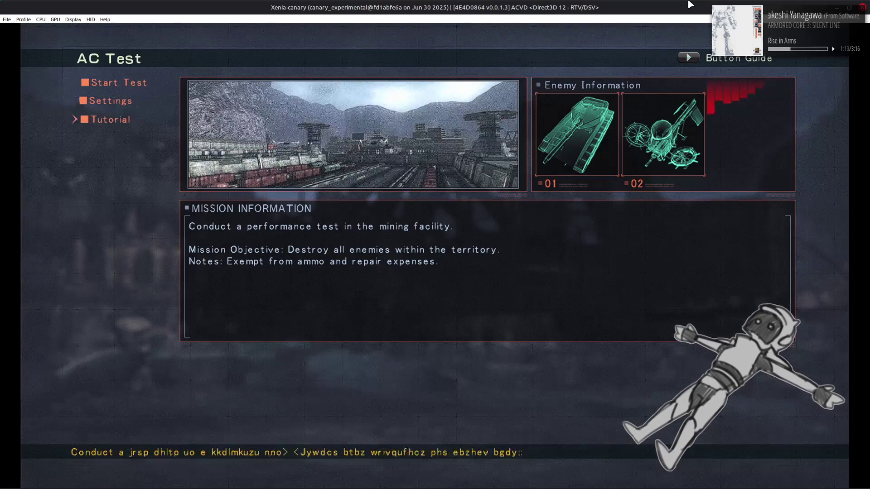
key("Down")
key("Down")
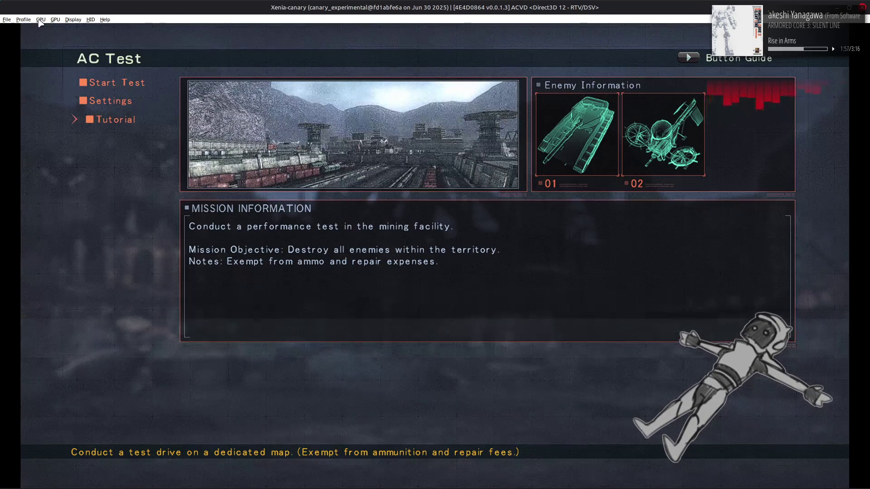
left_click(8, 20)
Exit Xenia, brighten Blender's viewport shading on the tank, and save e1020.blend
left_click(13, 83)
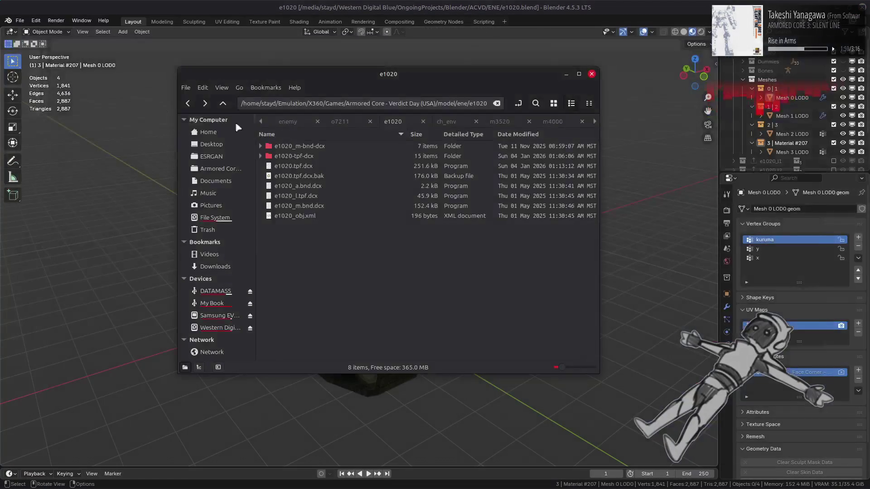
left_click(471, 12)
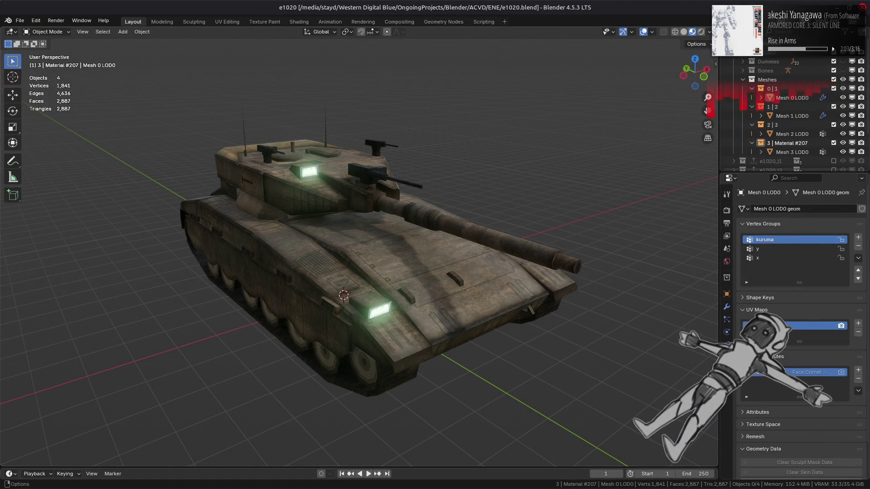
left_click(709, 32)
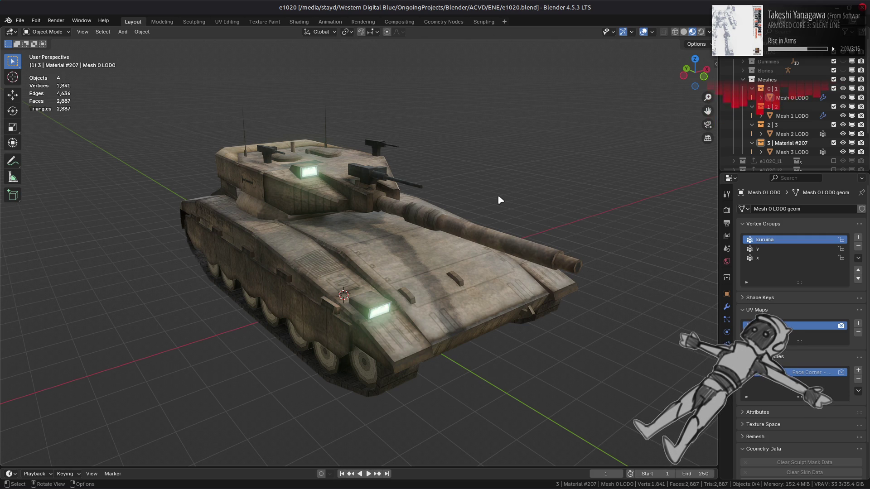
key("a")
key("alt+a")
key("ctrl+s")
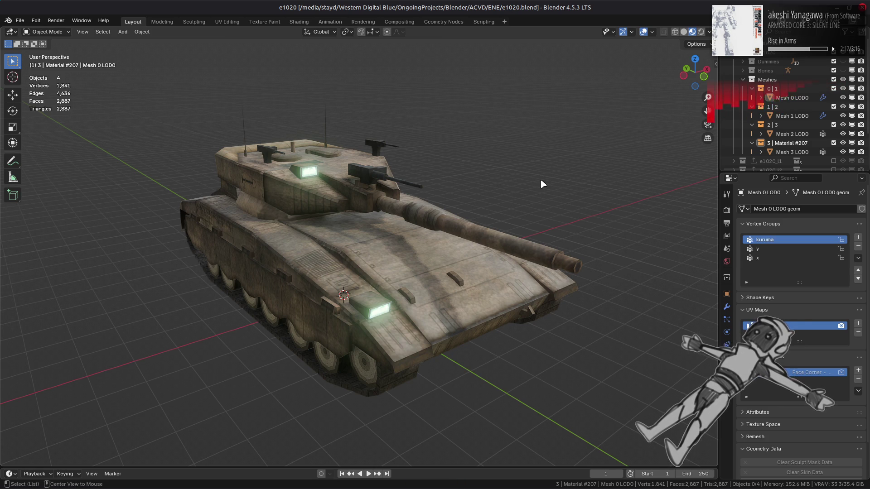
key("alt+Tab")
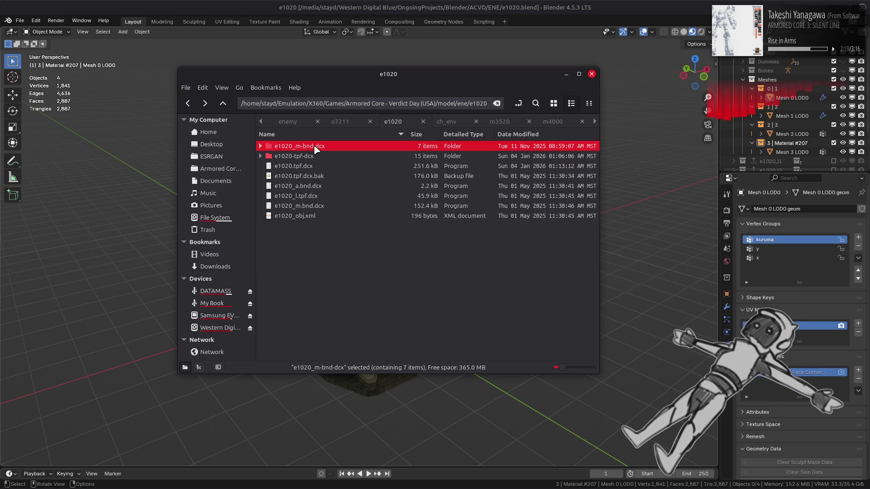
Unpack e1020_m.mlb from the e1020_m-bnd-dcx folder with YabberExtended into e1020_m.mlb.ac5.xml
double_click(314, 145)
right_click(318, 186)
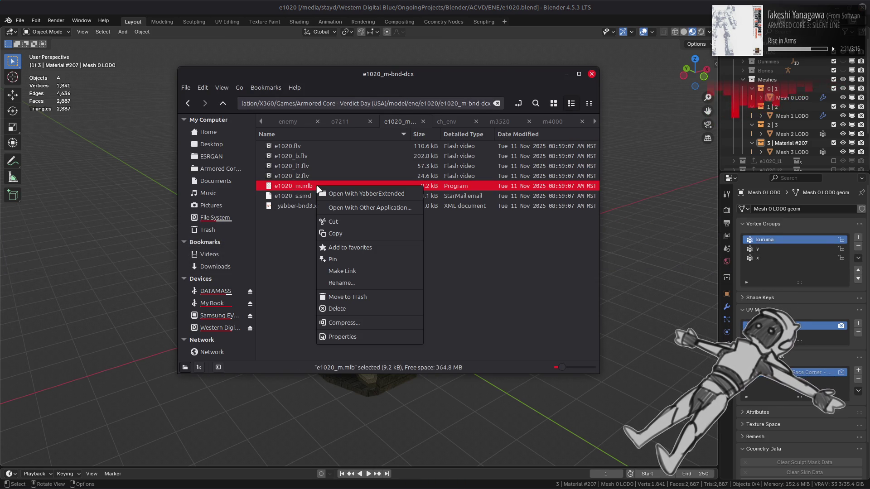
left_click(348, 194)
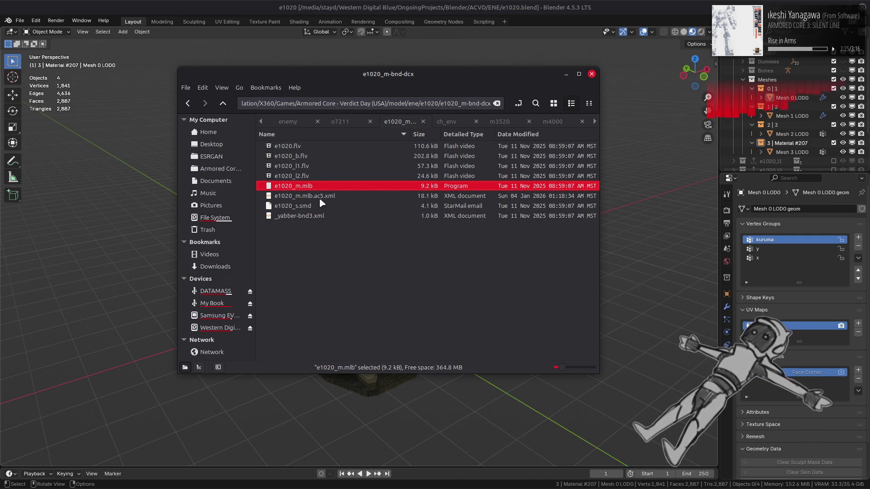
Open the unpacked e1020_m.mlb.ac5.xml in a text editor
right_click(347, 193)
mouse_move(409, 221)
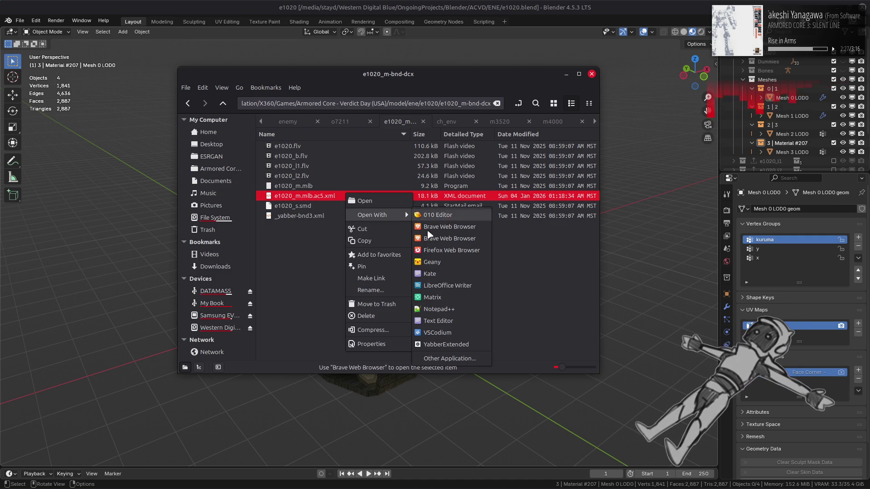
left_click(455, 311)
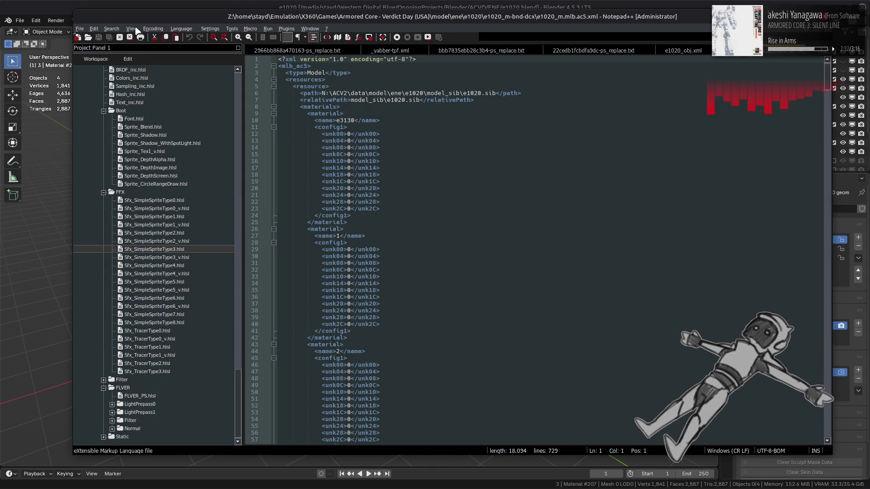
Fold all XML nodes in Notepad++, then expand the e1020.sib resource to show lodConfig distance 0
left_click(136, 30)
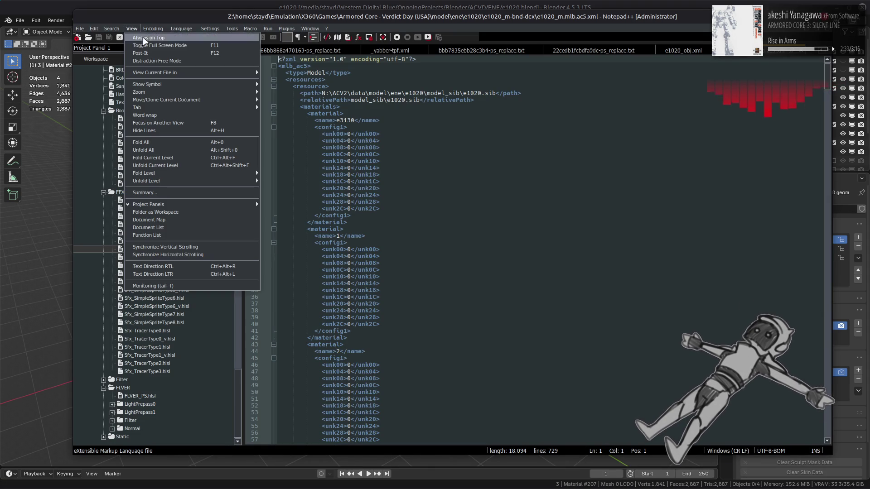
left_click(145, 144)
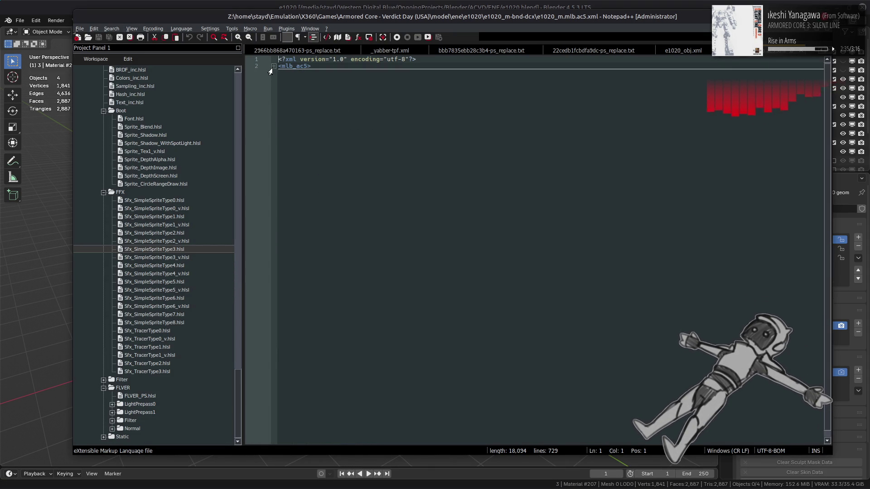
left_click(273, 66)
left_click(274, 80)
left_click(273, 87)
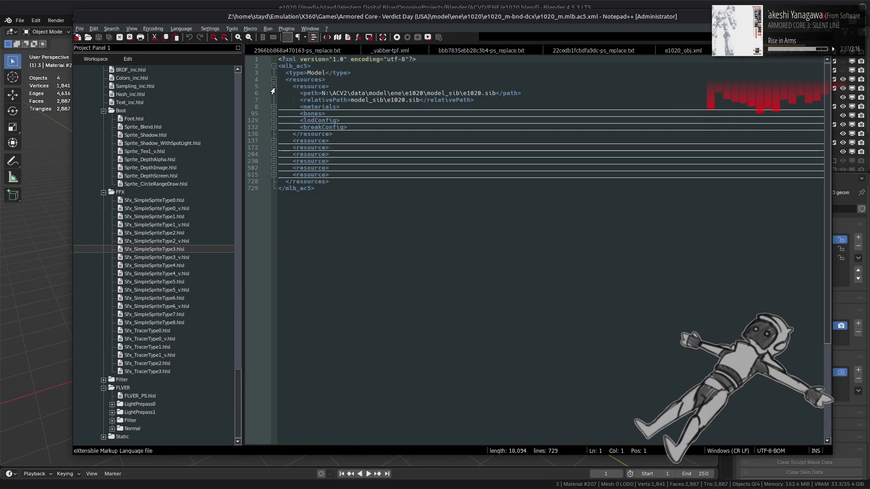
left_click(273, 121)
Expand the e1020_l1.sib and e1020_l2.sib lodConfig nodes, both distance 0, then compare with the Blender scene
left_click(273, 155)
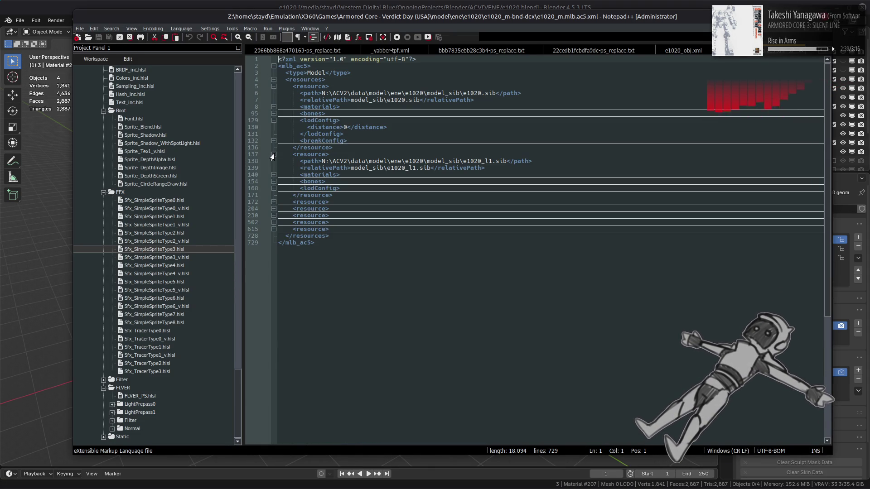
left_click(273, 188)
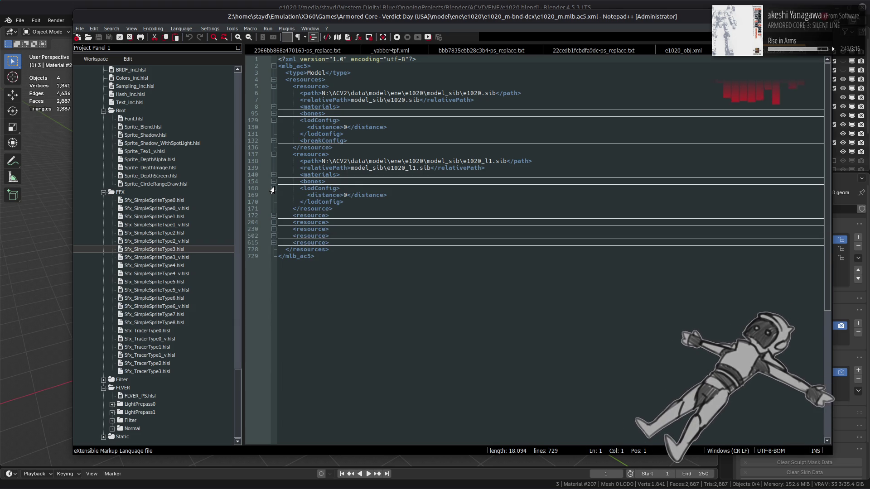
left_click(273, 216)
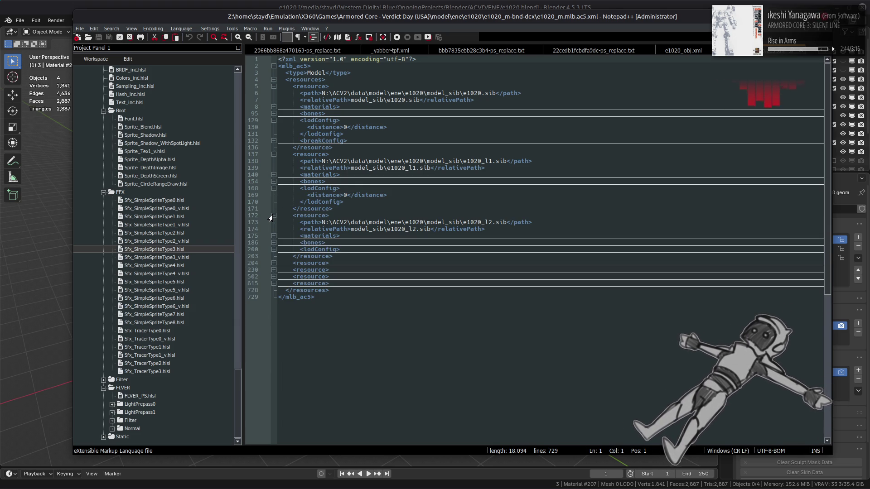
left_click(273, 250)
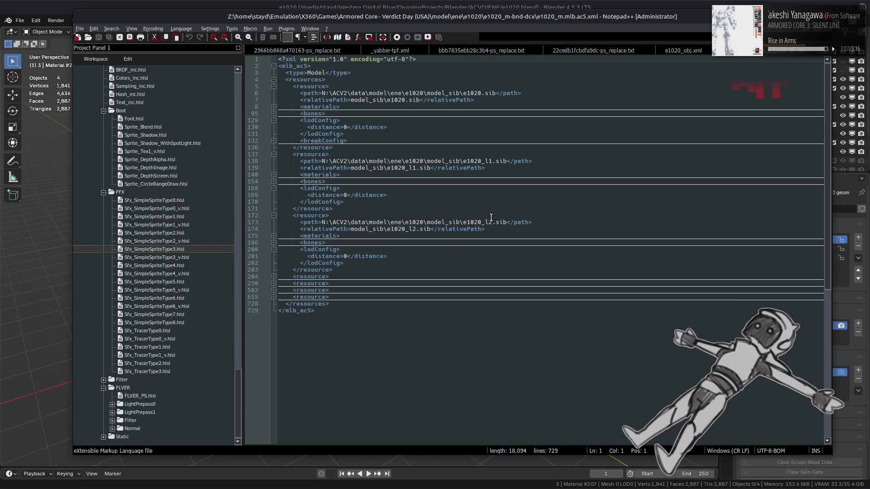
left_click(453, 5)
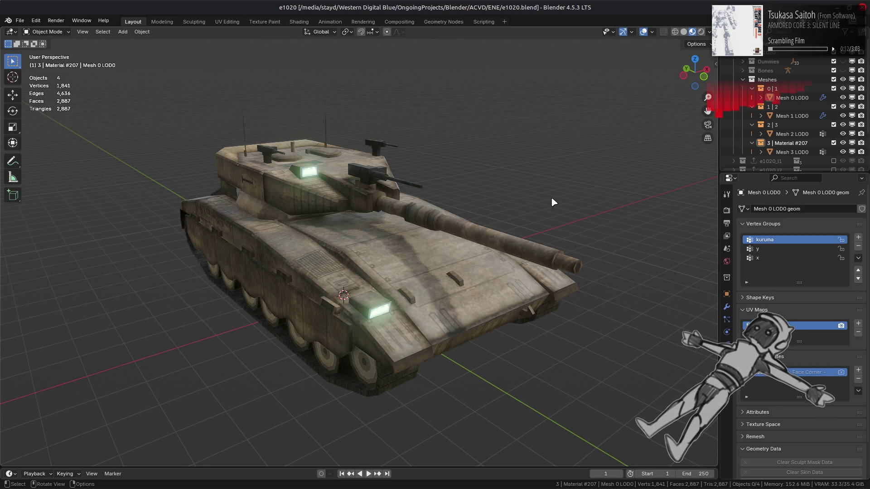
key("alt+Tab")
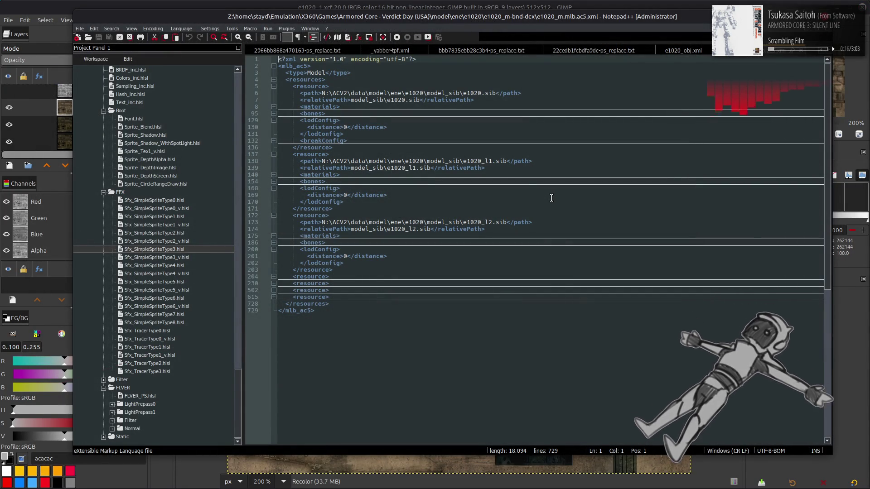
In GIMP, toggle the Recolor layer off and on to compare the tank texture, leaving it visible
key("alt+Tab")
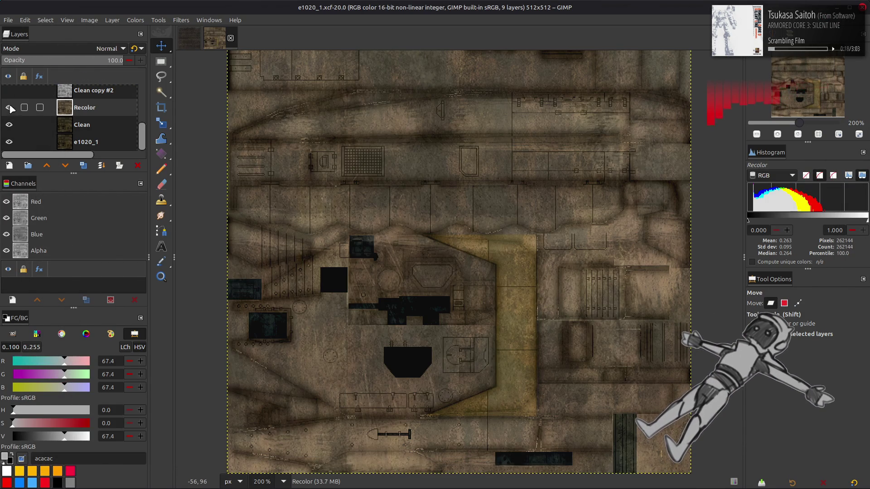
left_click(9, 107)
left_click(8, 108)
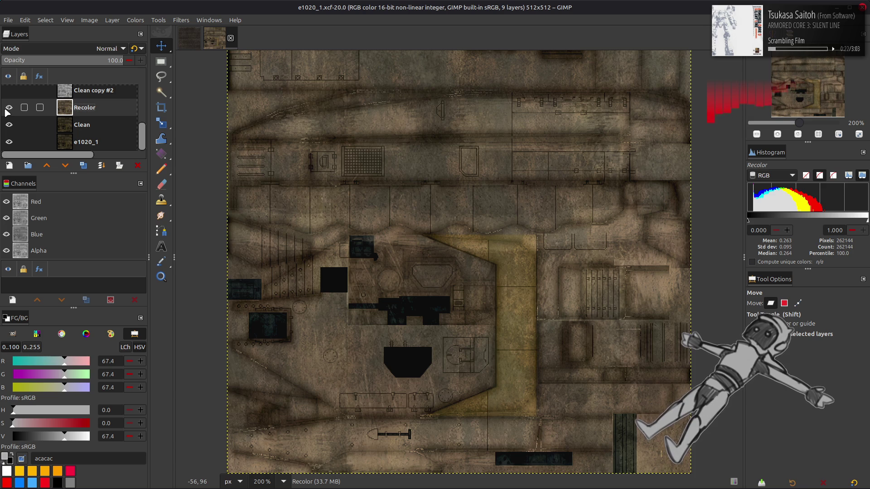
left_click(8, 108)
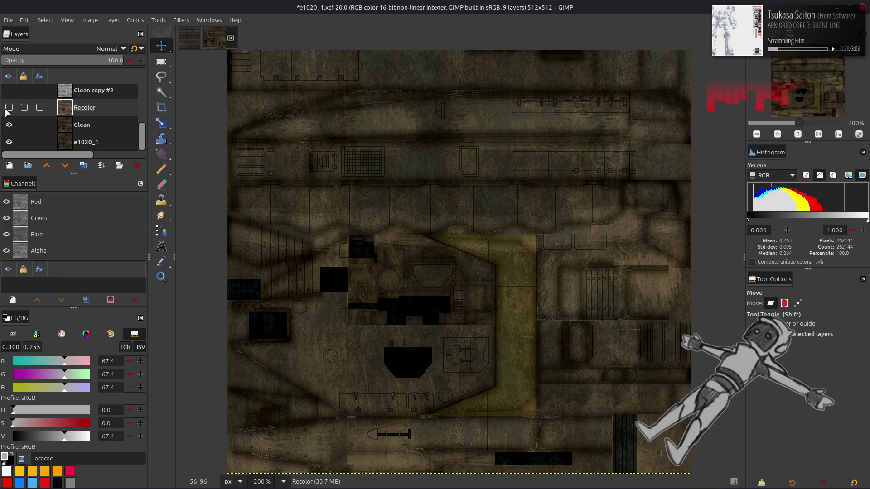
left_click(6, 111)
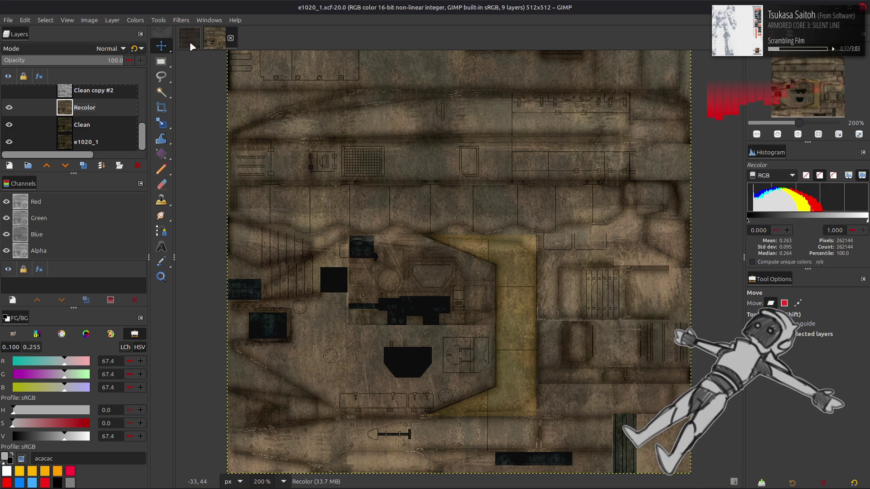
Close the e1020_1 and e1020_2 texture images and minimise GIMP
left_click(231, 38)
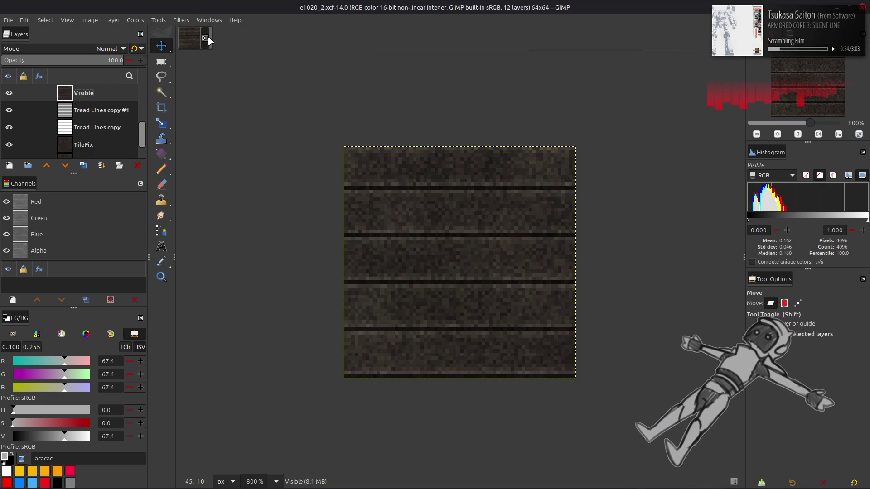
left_click(205, 38)
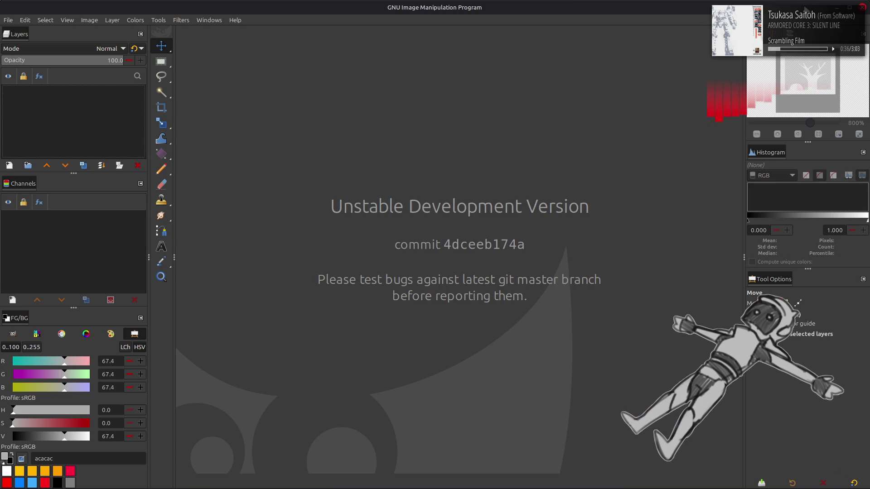
left_click(837, 8)
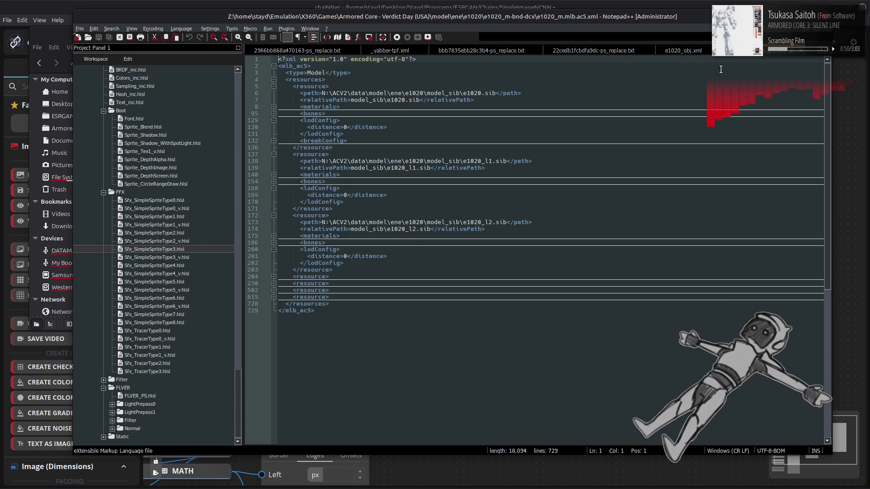
key("alt+F4")
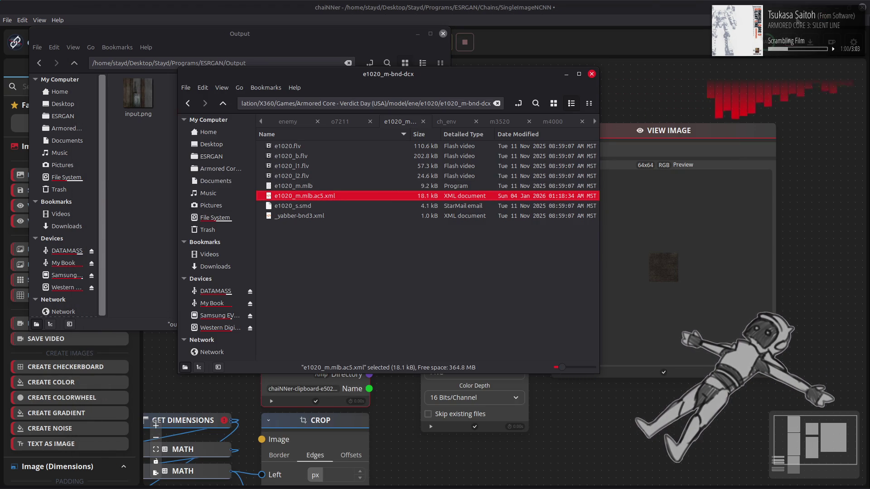